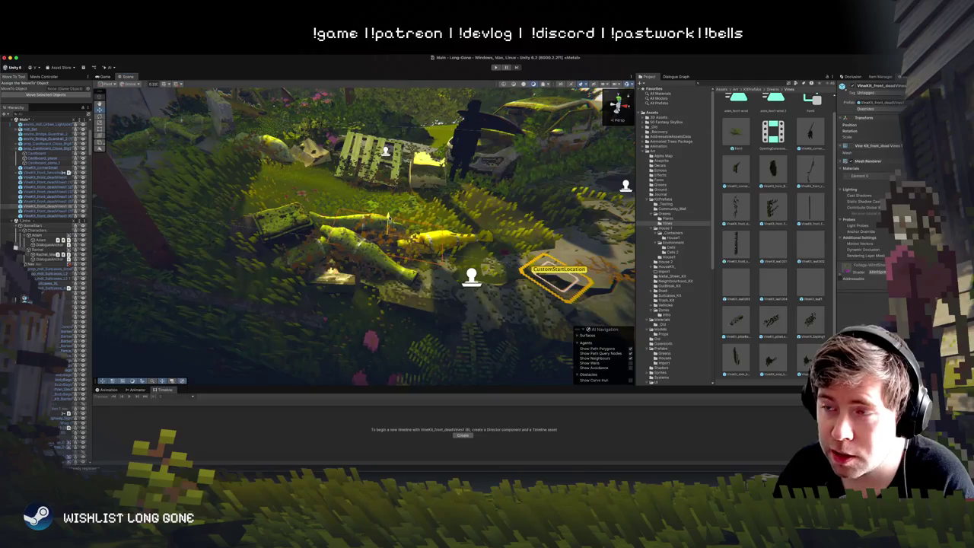
Step: Fly the Scene view down to the overgrown ground by the pallet and start marker
left_click_drag(462, 171, 453, 251)
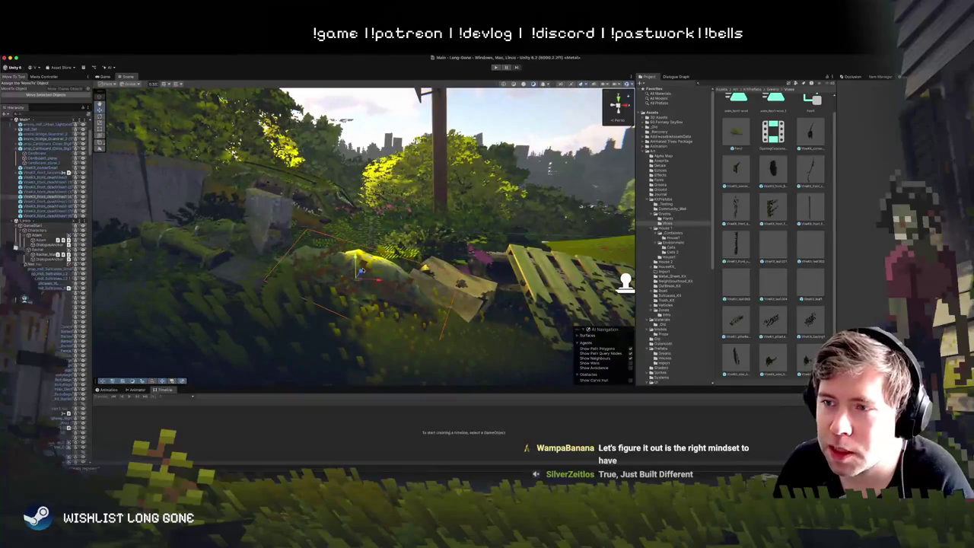
Step: Select the dead-vine VineKit foliage by the pallet, frame it, and orbit around it
left_click(397, 293)
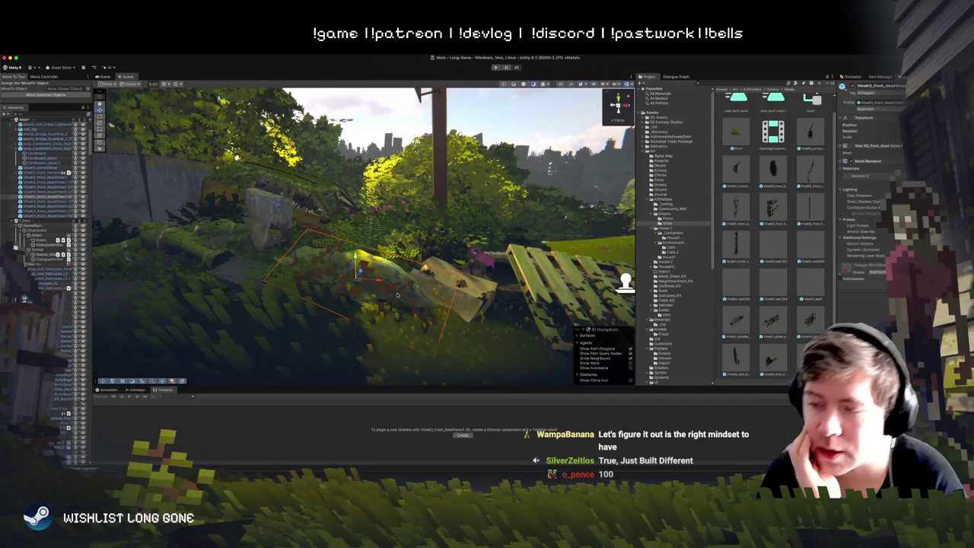
scroll(396, 294, "up", 5)
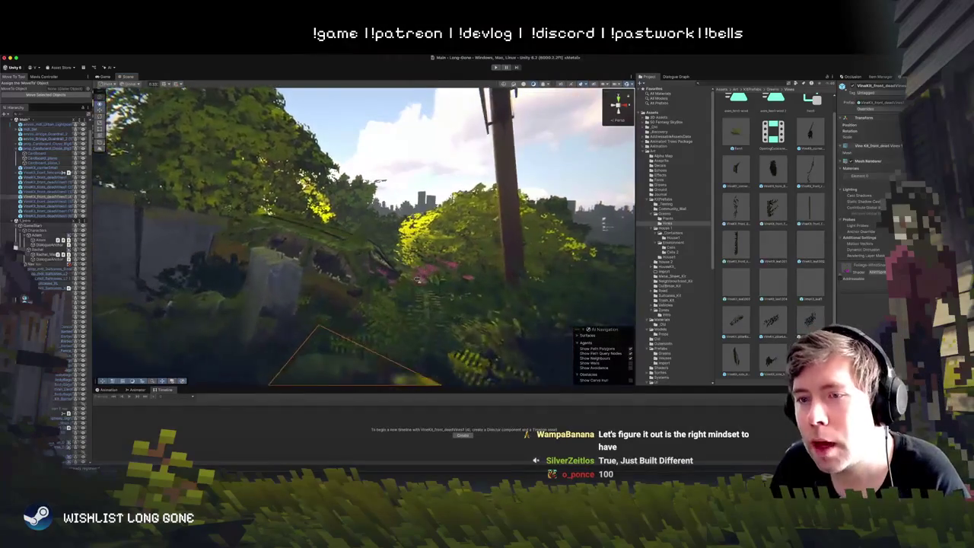
key("f")
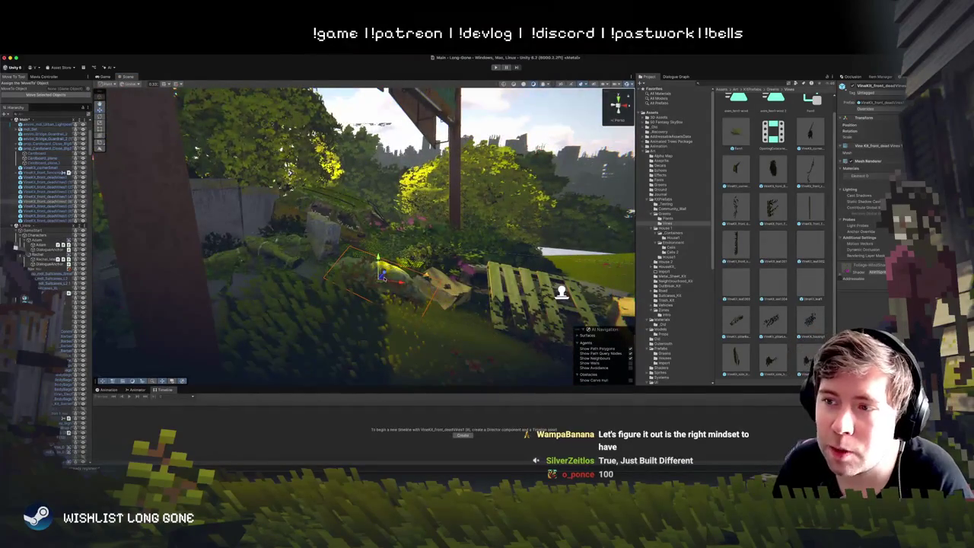
mouse_move(289, 258)
left_mouse_down()
mouse_move(339, 279)
mouse_move(358, 274)
mouse_move(351, 291)
mouse_move(404, 191)
mouse_move(366, 294)
left_mouse_up()
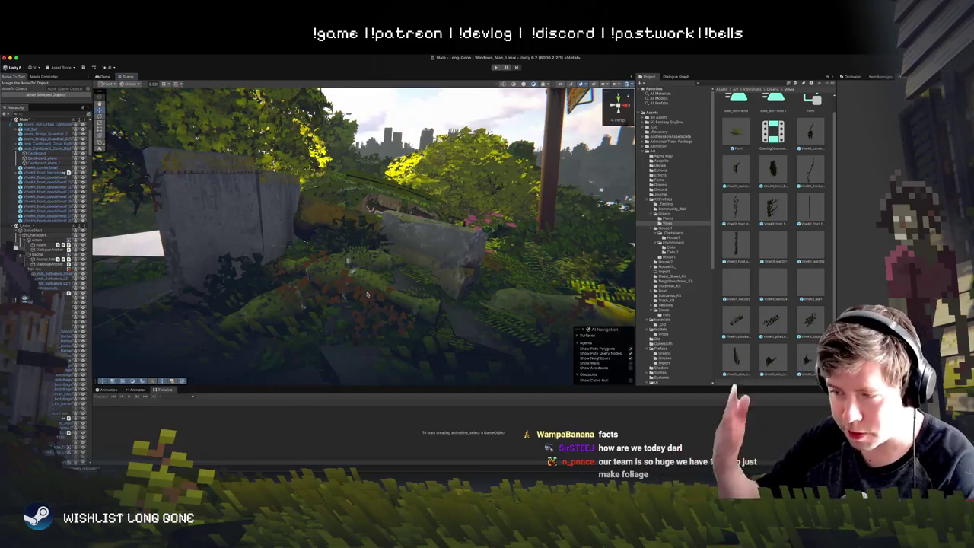
Step: Move the foliage card beside the striped barriers lower and slightly to the right
mouse_move(373, 282)
left_mouse_down()
mouse_move(429, 271)
mouse_move(365, 281)
mouse_move(386, 274)
left_mouse_up()
left_click(360, 281)
left_click(284, 302)
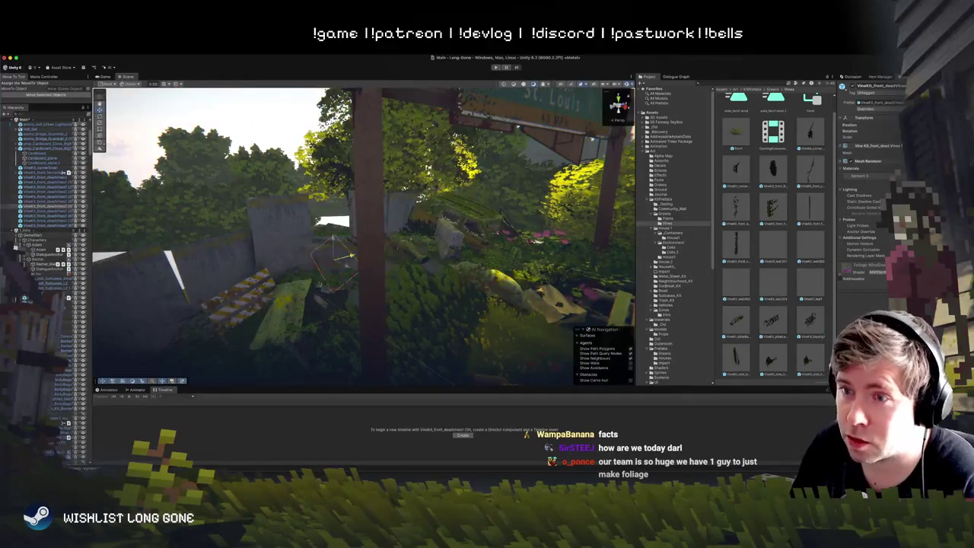
left_click_drag(254, 263, 268, 302)
key("f")
key("e")
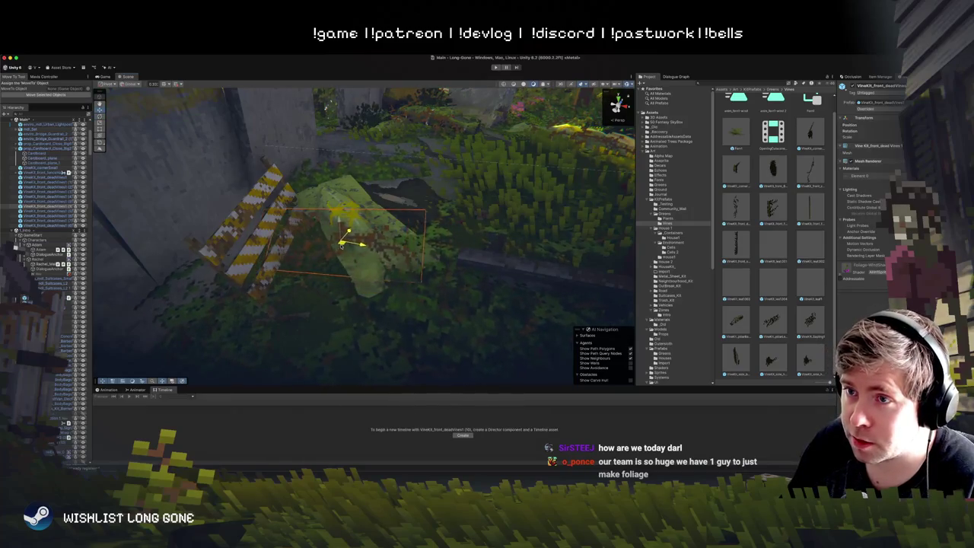
left_click_drag(340, 244, 346, 244)
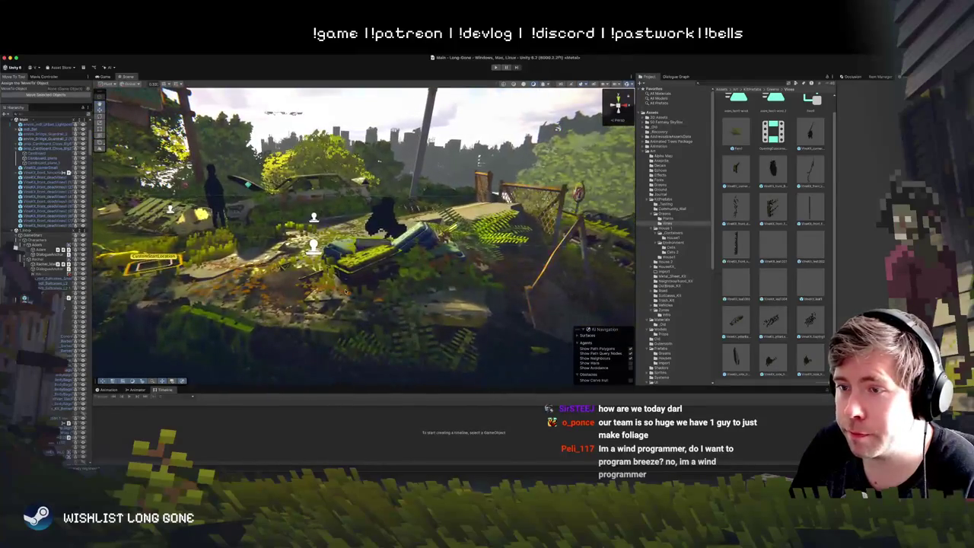
Step: Select VineKit_front_deadVines01, then the RoadOvergrowth patch on the hillside
left_click(353, 308)
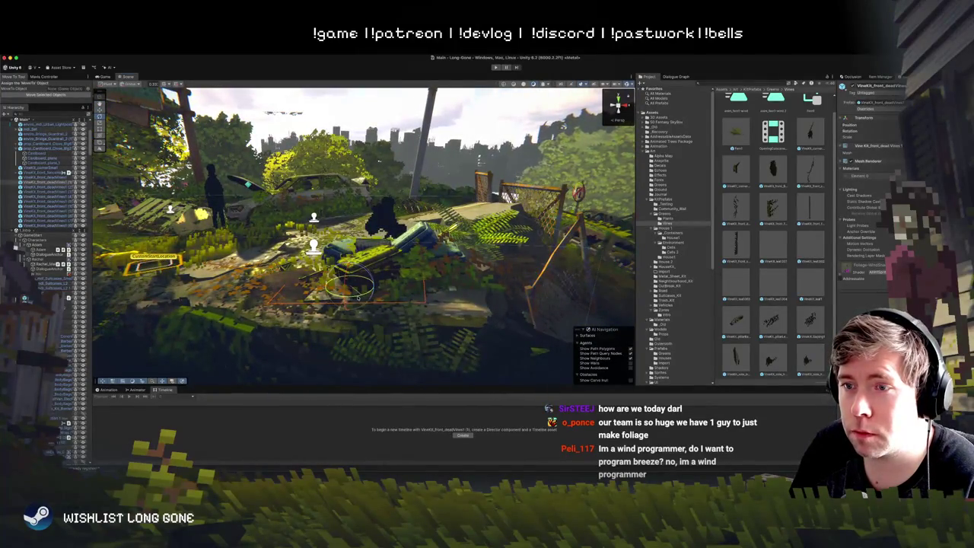
key("e")
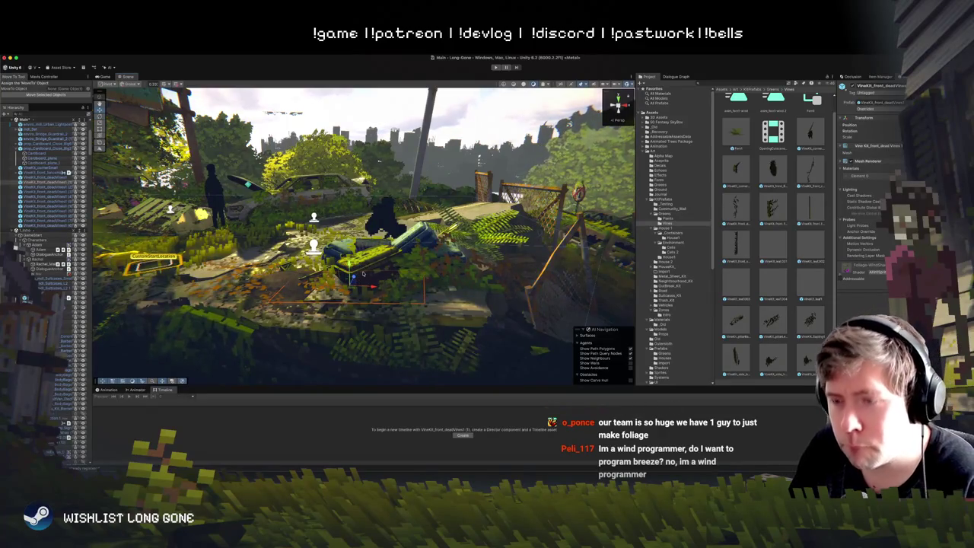
left_click(383, 318)
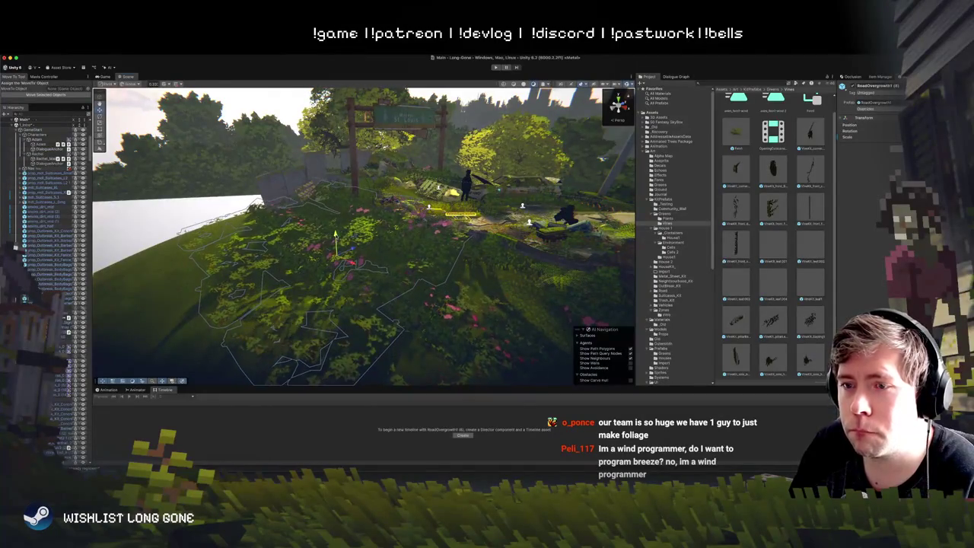
Step: Rotate the RoadOvergrowth patch on the slope, deselect it, and pick a vine prefab
key("e")
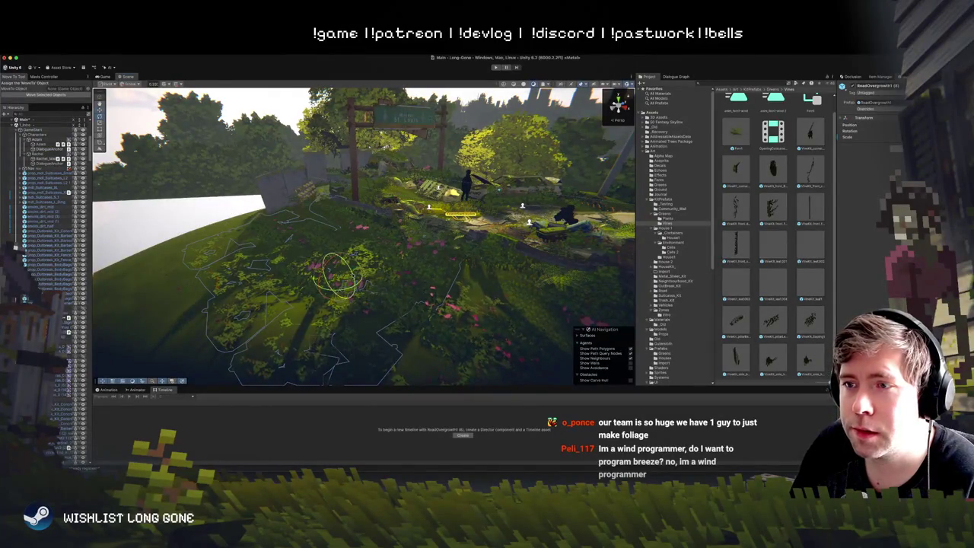
mouse_move(335, 263)
left_mouse_down()
mouse_move(316, 266)
mouse_move(334, 264)
mouse_move(326, 263)
left_mouse_up()
key("w")
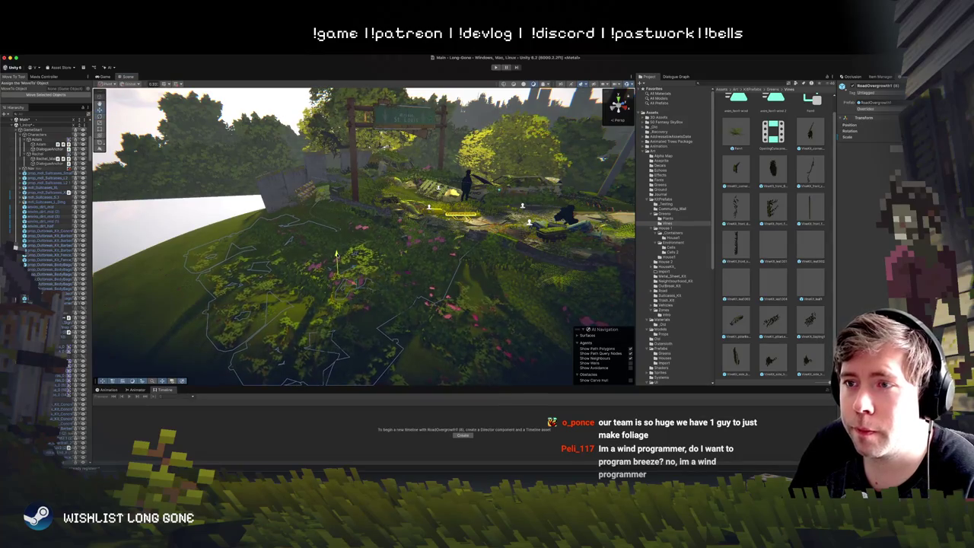
left_click(277, 261)
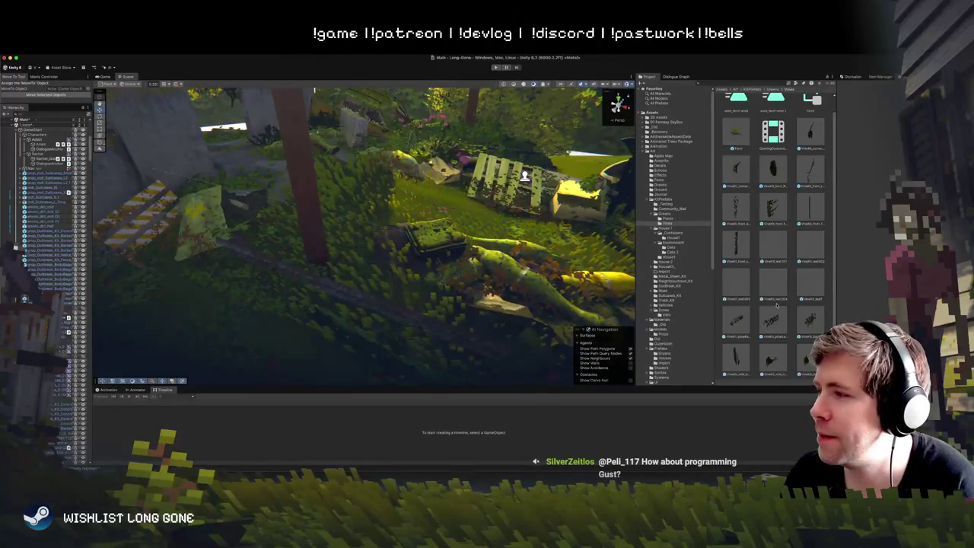
left_click(736, 319)
Step: Drop a vine prefab onto the tall post and tilt it slightly left
left_click(764, 325, "shift")
mouse_move(764, 325)
left_mouse_down()
mouse_move(368, 269)
mouse_move(308, 271)
mouse_move(318, 272)
mouse_move(315, 248)
mouse_move(323, 266)
mouse_move(358, 216)
left_mouse_up()
left_click(437, 237)
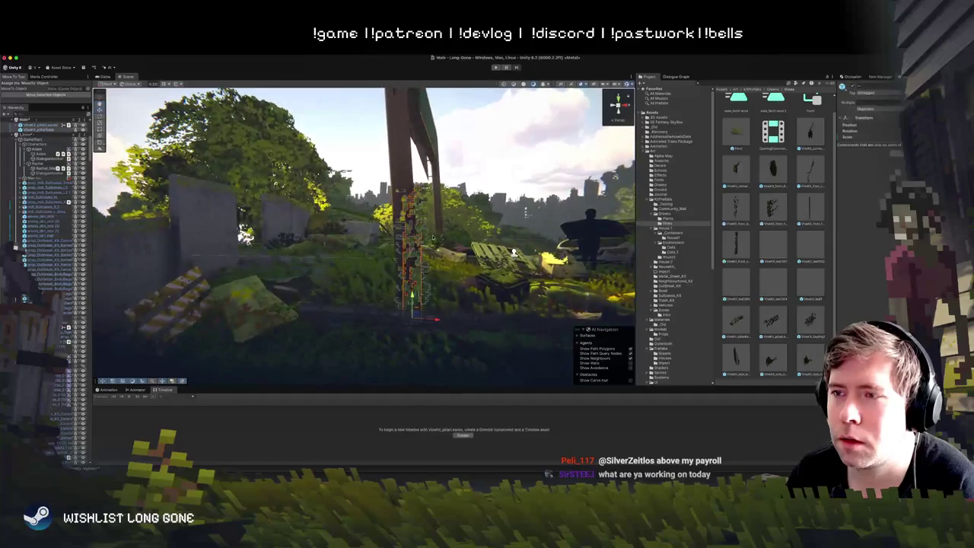
key("e")
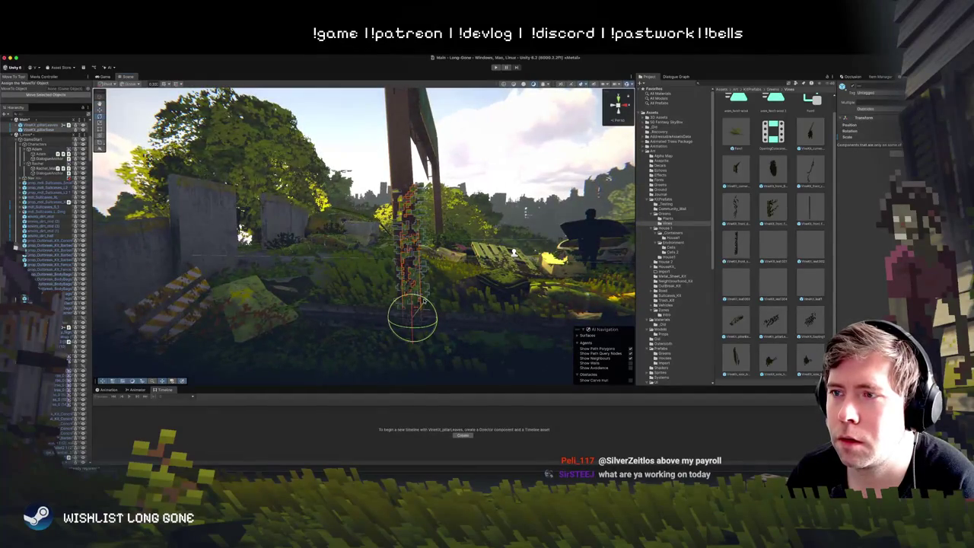
left_click_drag(424, 301, 416, 324)
key("w")
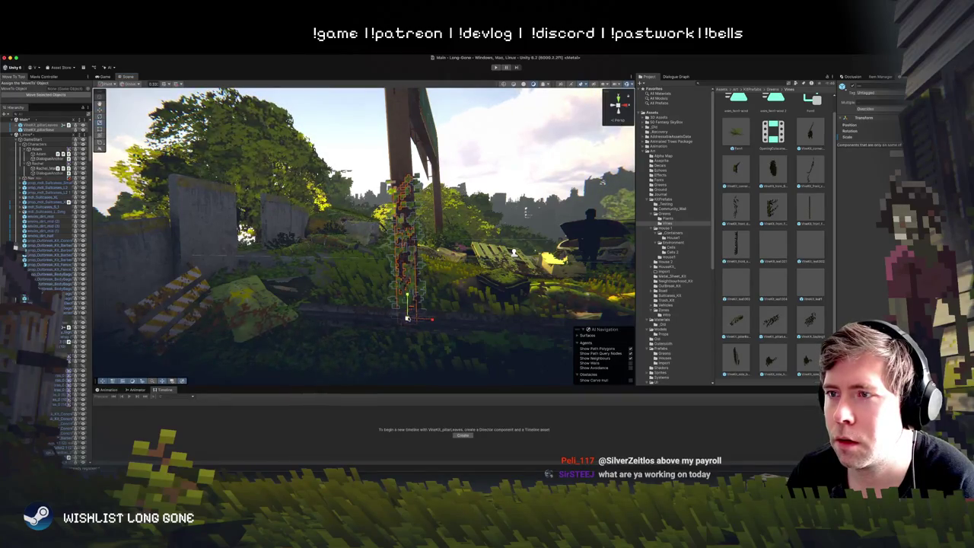
Step: Shift the climbing vine slightly around the tree trunk
mouse_move(430, 319)
left_mouse_down()
mouse_move(397, 226)
mouse_move(388, 243)
left_mouse_up()
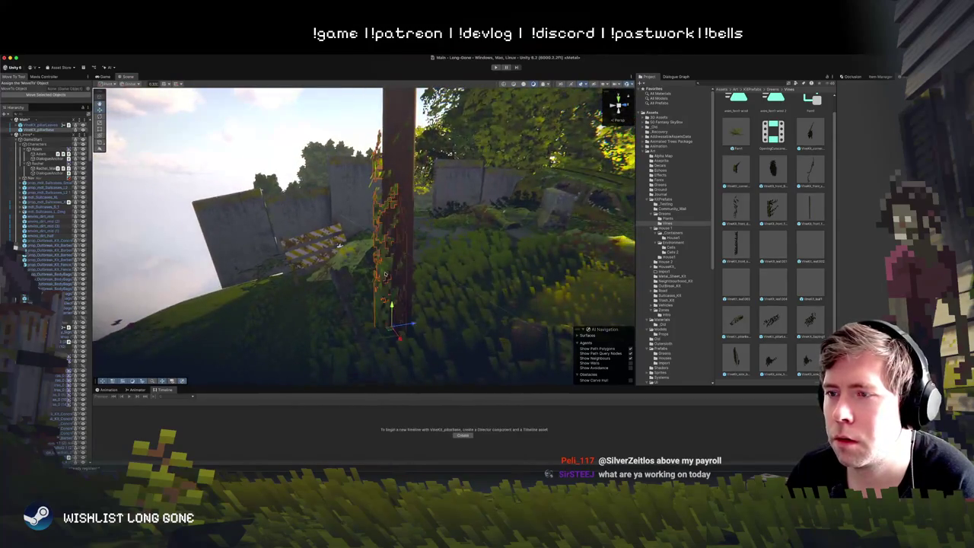
left_click(386, 244)
mouse_move(403, 324)
left_mouse_down()
mouse_move(355, 340)
mouse_move(500, 318)
mouse_move(425, 334)
left_mouse_up()
Step: Bring the overgrown pillar base up close, then orbit toward the start marker and crates
scroll(500, 318, "down", 5)
left_click(358, 350)
mouse_move(357, 350)
left_mouse_down()
mouse_move(289, 367)
mouse_move(338, 335)
mouse_move(425, 320)
mouse_move(440, 280)
left_mouse_up()
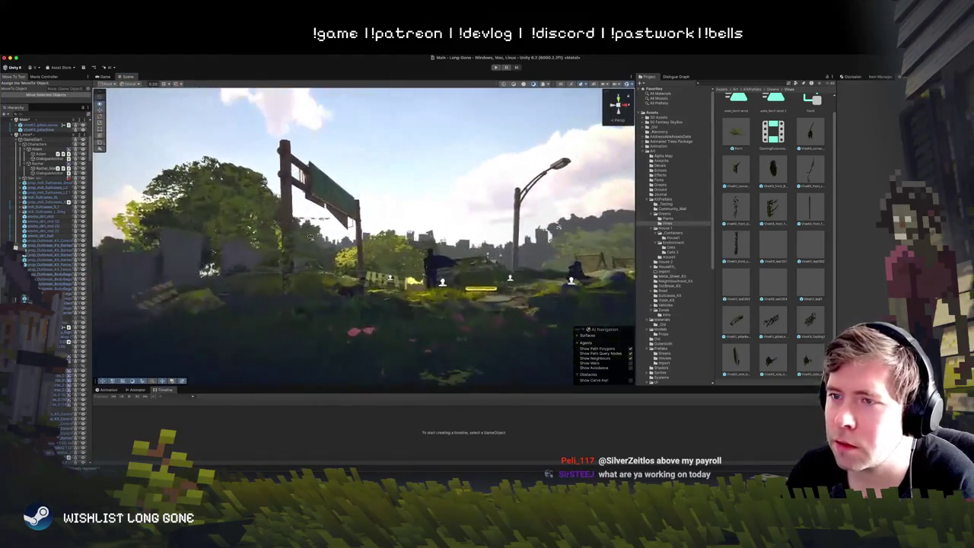
mouse_move(565, 226)
left_mouse_down()
mouse_move(562, 181)
mouse_move(375, 266)
mouse_move(389, 271)
mouse_move(379, 309)
mouse_move(377, 228)
left_mouse_up()
left_click(391, 258)
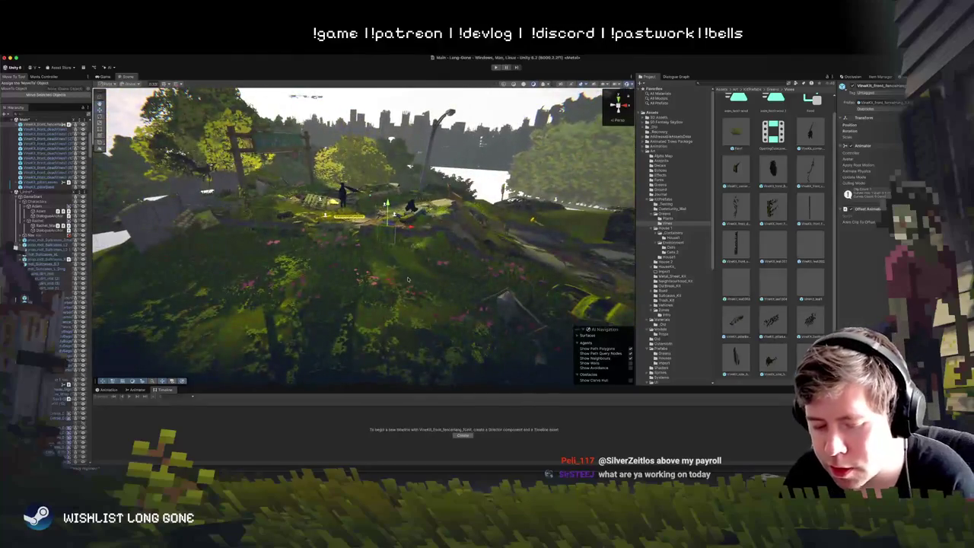
Step: Sweep the view low across the grass toward the streetlamp and start Play mode
left_click(407, 223)
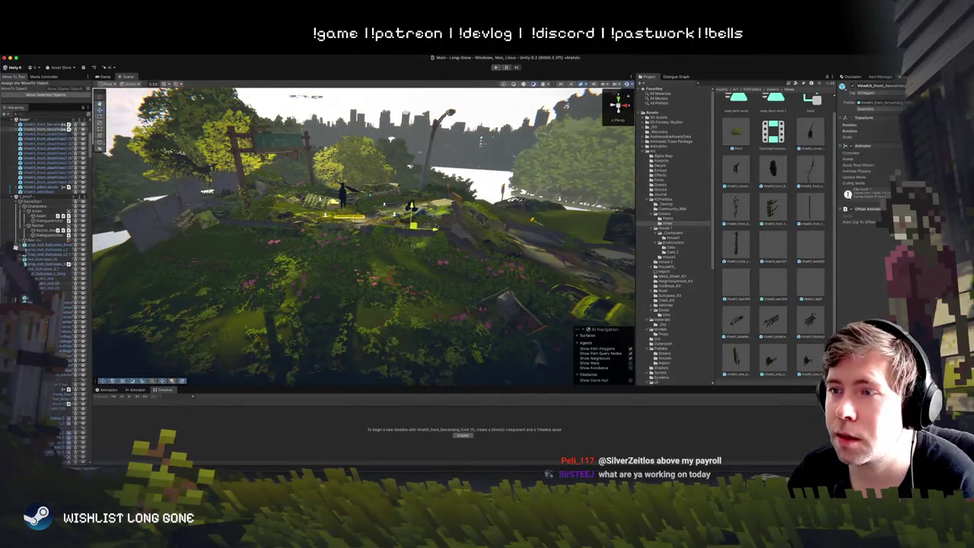
left_click(430, 222)
mouse_move(425, 220)
left_mouse_down()
mouse_move(432, 176)
mouse_move(369, 209)
left_mouse_up()
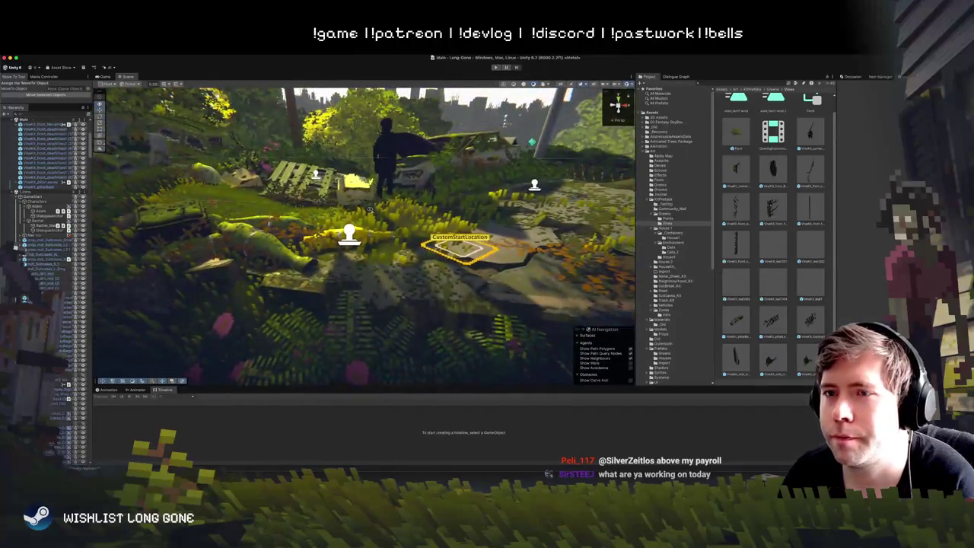
left_click(495, 67)
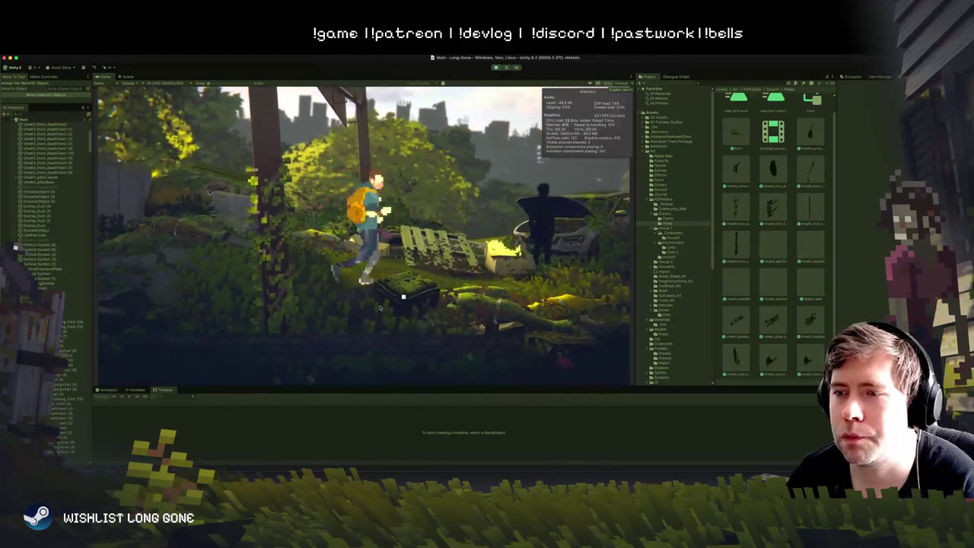
Step: Open the bag, dismiss the Thanksgiving Newsletter, and close the bag again
left_click(380, 306)
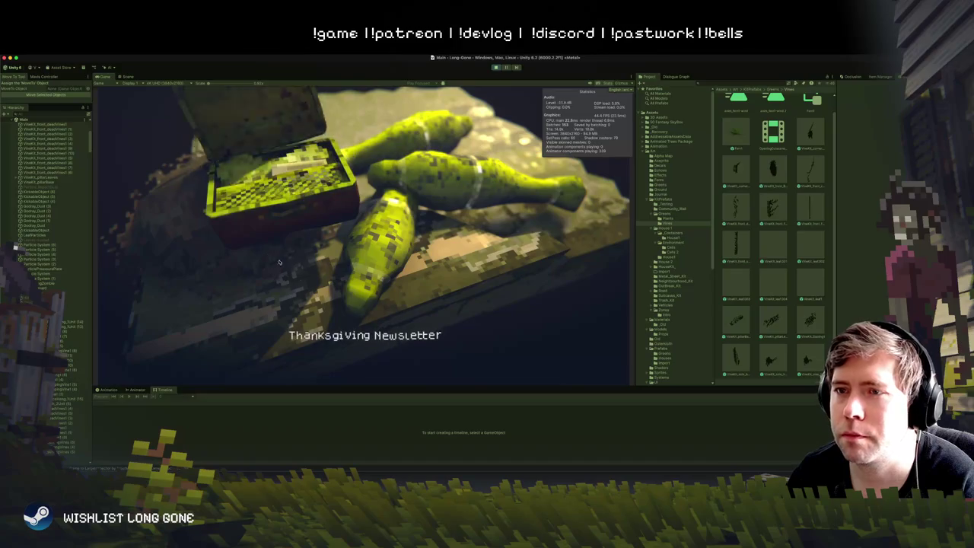
left_click(285, 266)
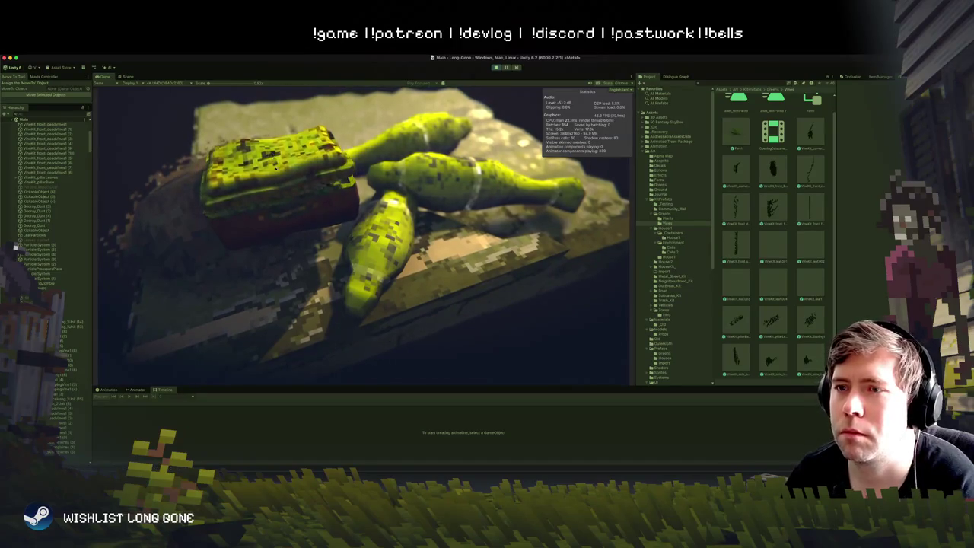
left_click(295, 263)
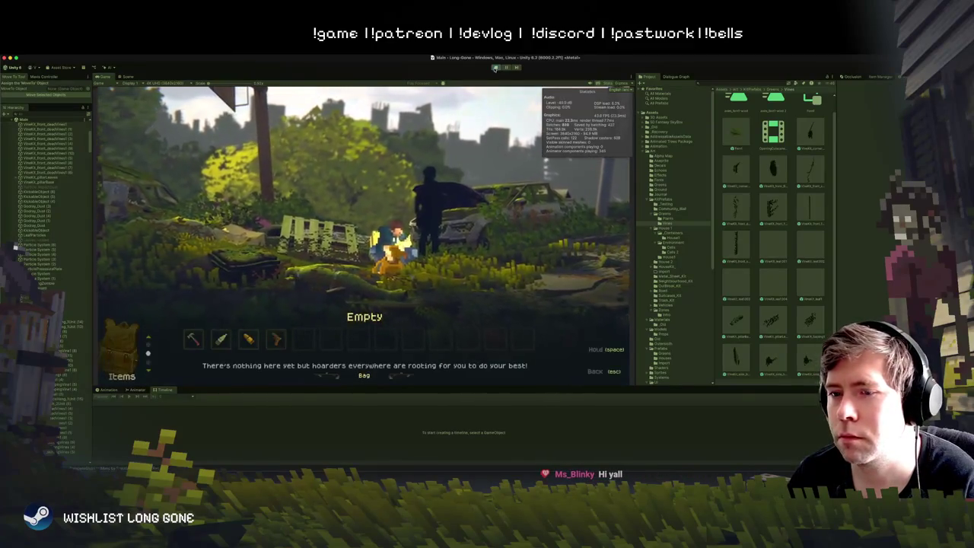
Step: In the bag, move to the Rusted Pistol and load the ammo into it
key("Tab")
key("Tab")
key("Tab")
key("Tab")
key("Right")
key("Right")
key("Right")
key("Right")
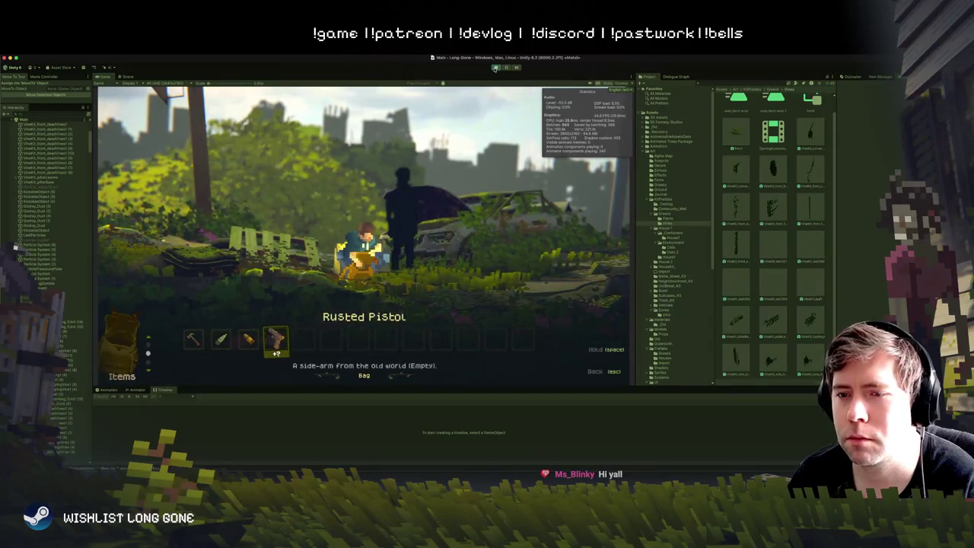
key("space")
key("Left")
key("space")
key("Left")
key("Left")
Step: Close the bag, walk the character toward the camera, and stop the playtest
key("Escape")
key("d")
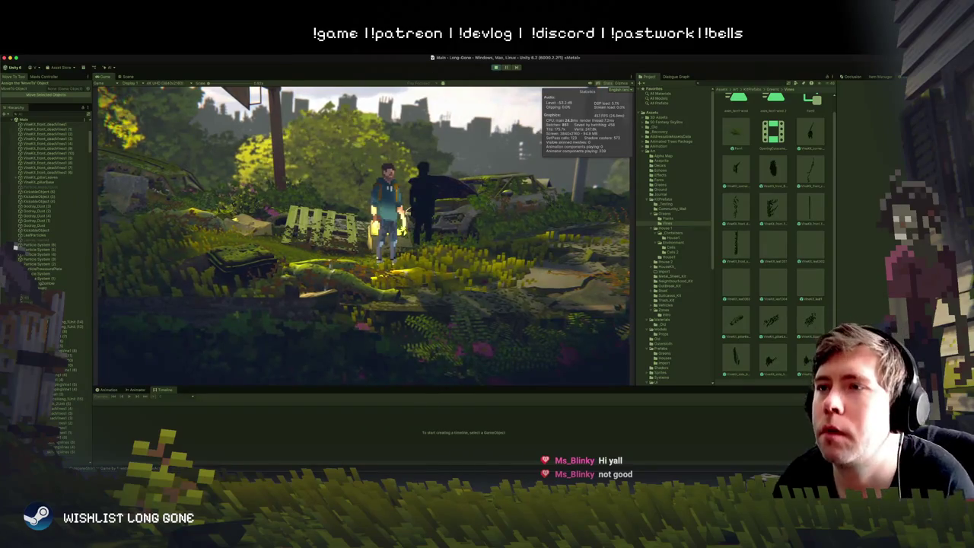
key("super+p")
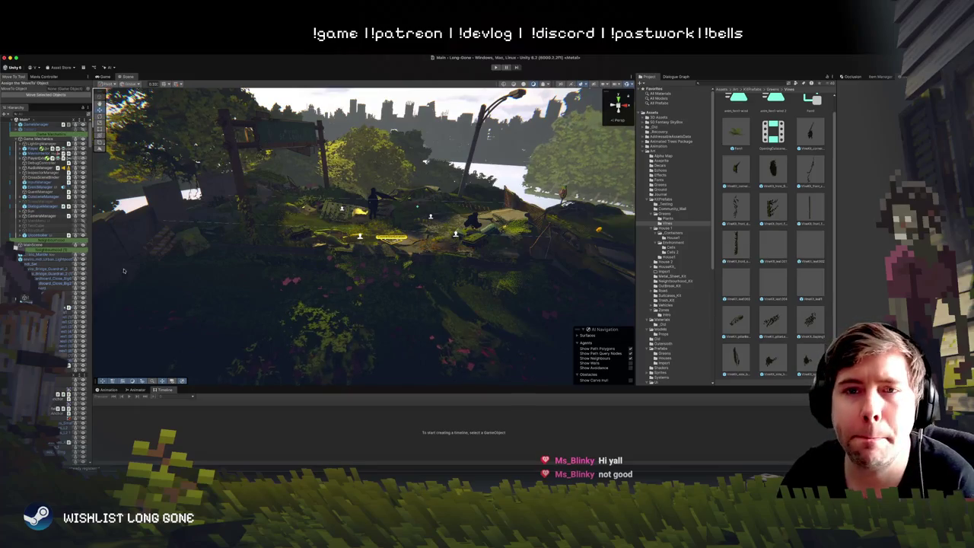
Step: Select LightingManager, reveal more hierarchy objects, then select GameStart
left_click(31, 143)
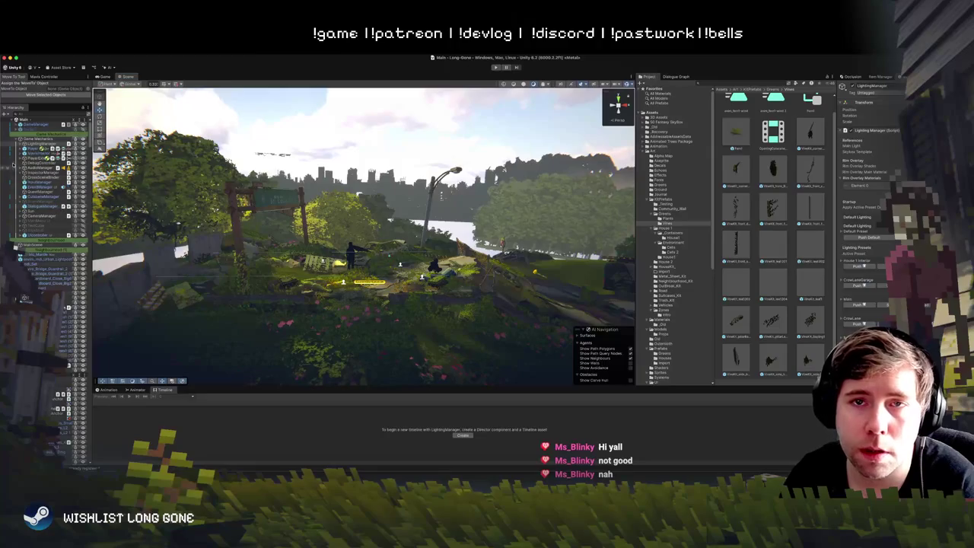
left_click(58, 173)
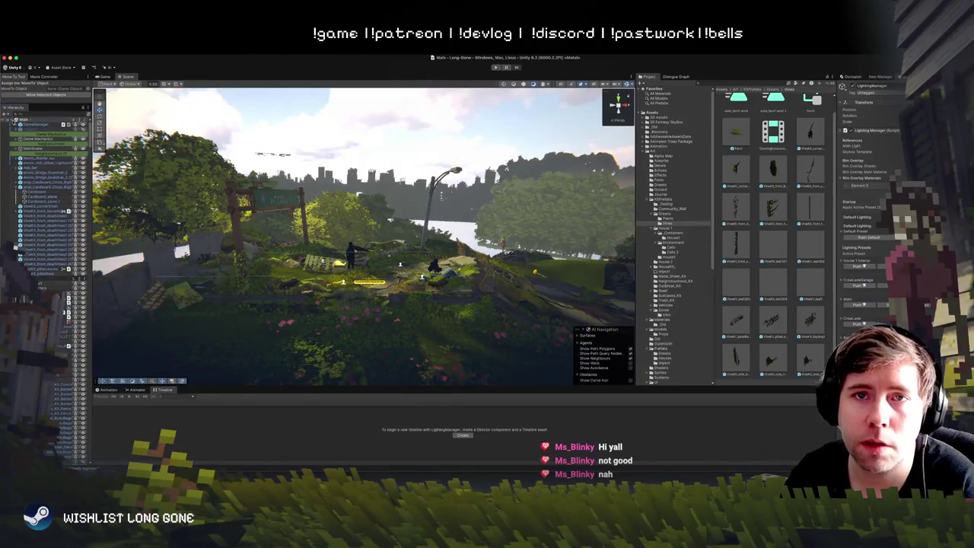
left_click(23, 131)
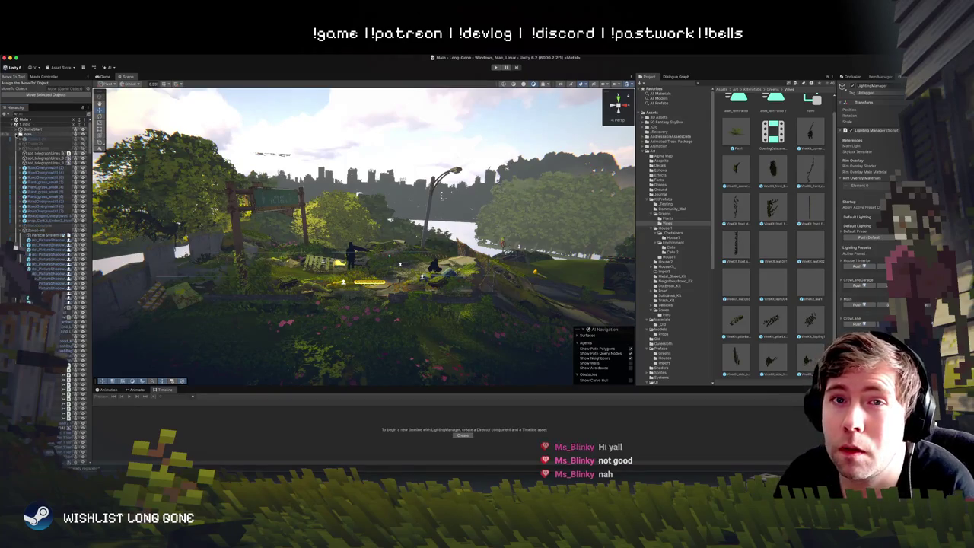
Step: Expand Camp > CameraZones in the Hierarchy to show its camera zones
left_click(20, 129)
left_click(32, 129)
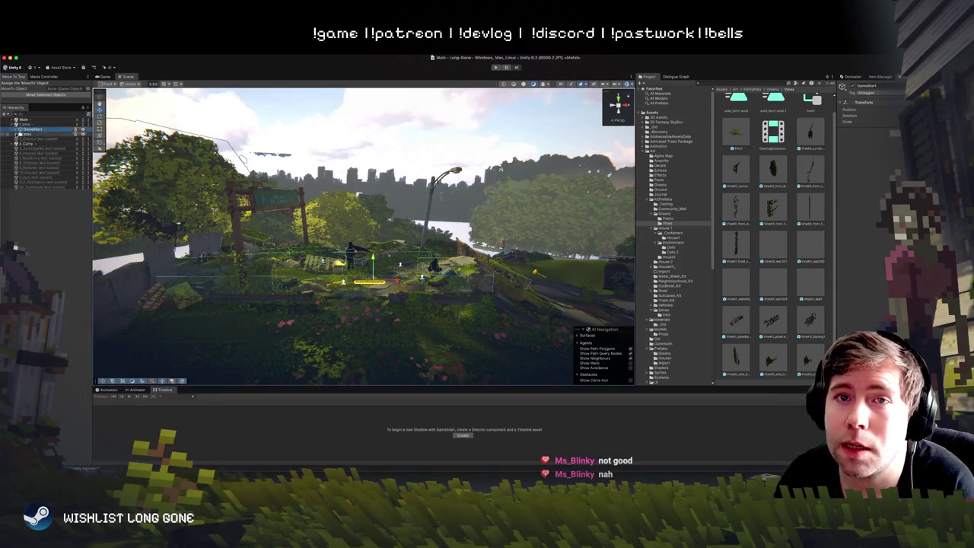
left_click(15, 135)
left_click(15, 135)
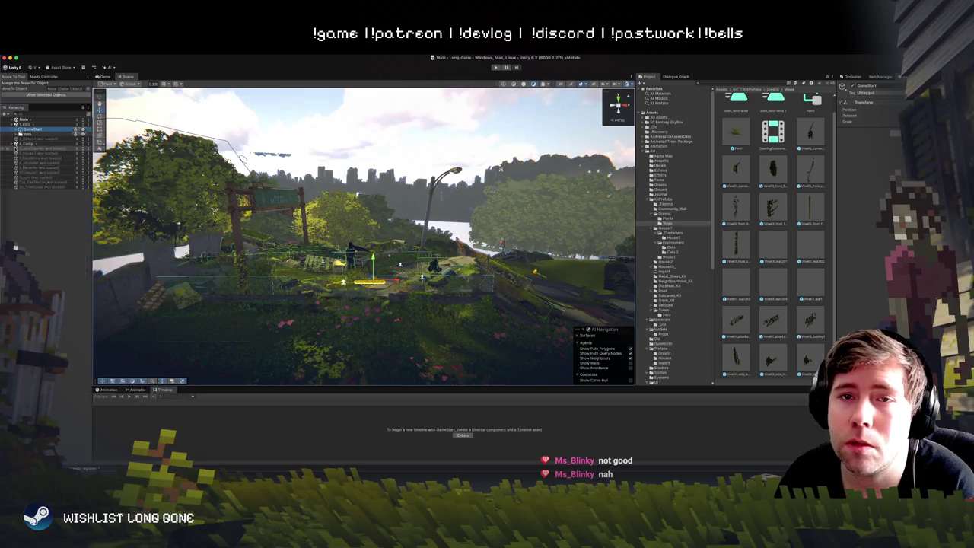
left_click(20, 149)
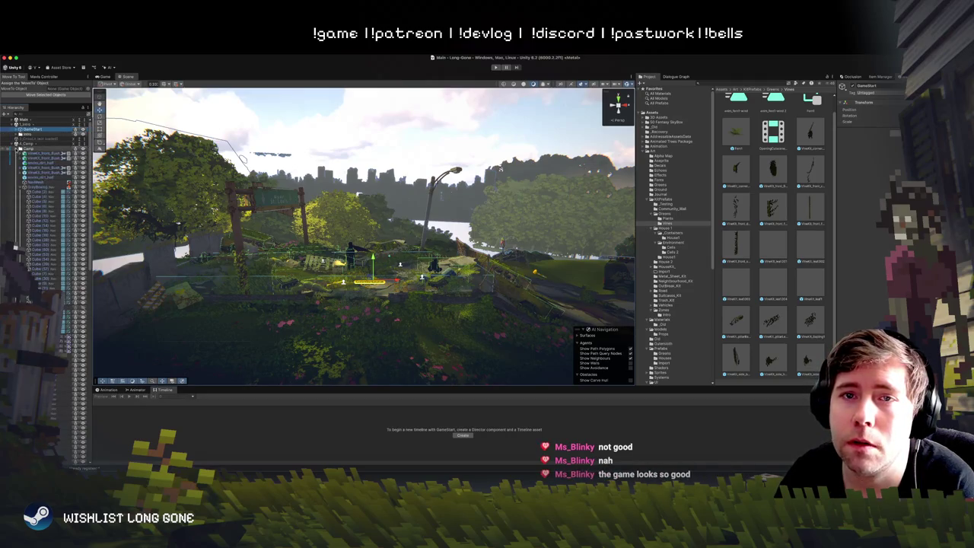
left_click(19, 186)
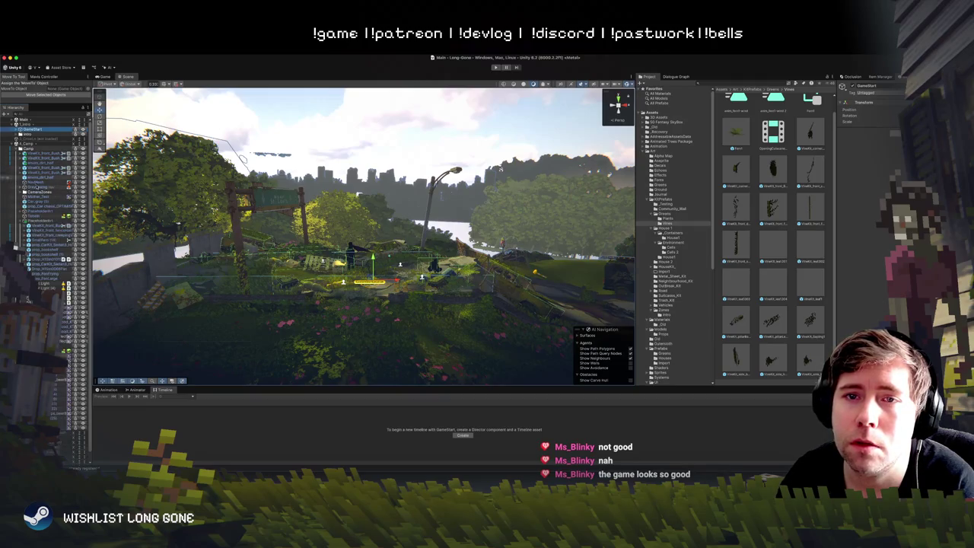
left_click(40, 192)
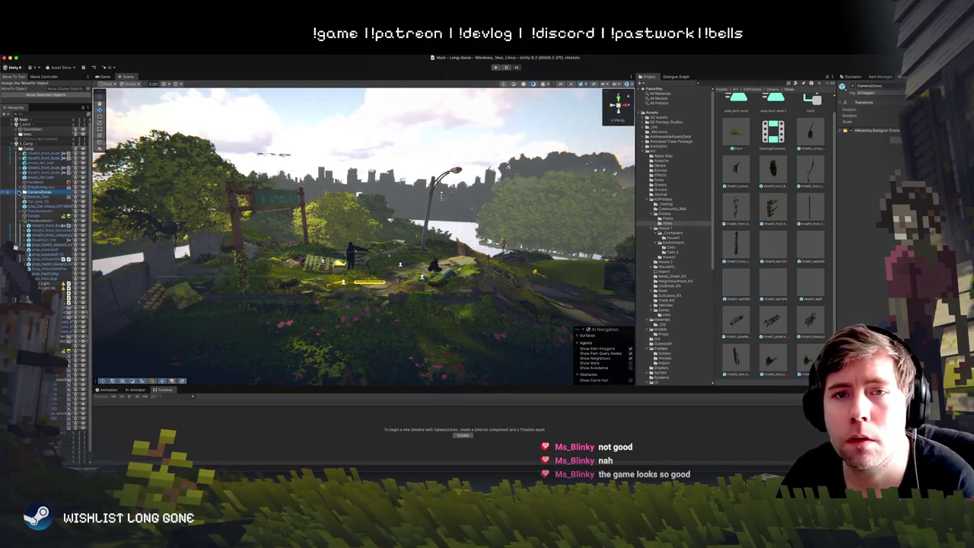
left_click(21, 191)
Step: Multi-select the CameraZone_Kitchen objects and drag them to the hierarchy's top level
left_click(35, 197)
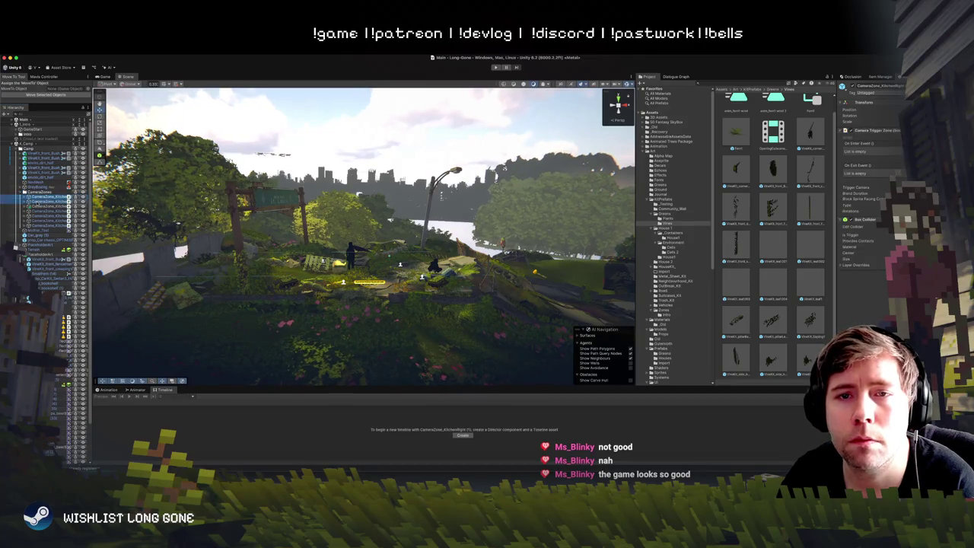
left_click(42, 205)
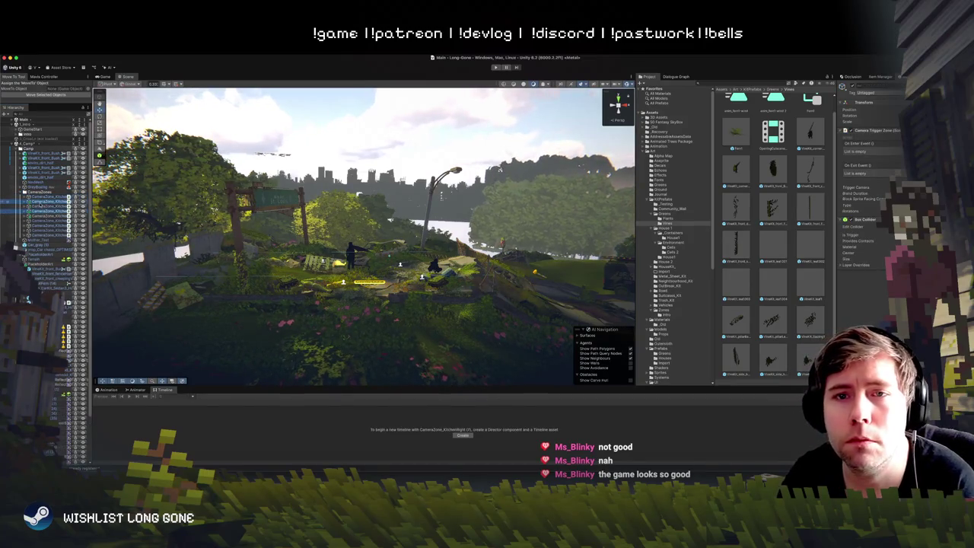
left_click_drag(41, 143, 36, 139)
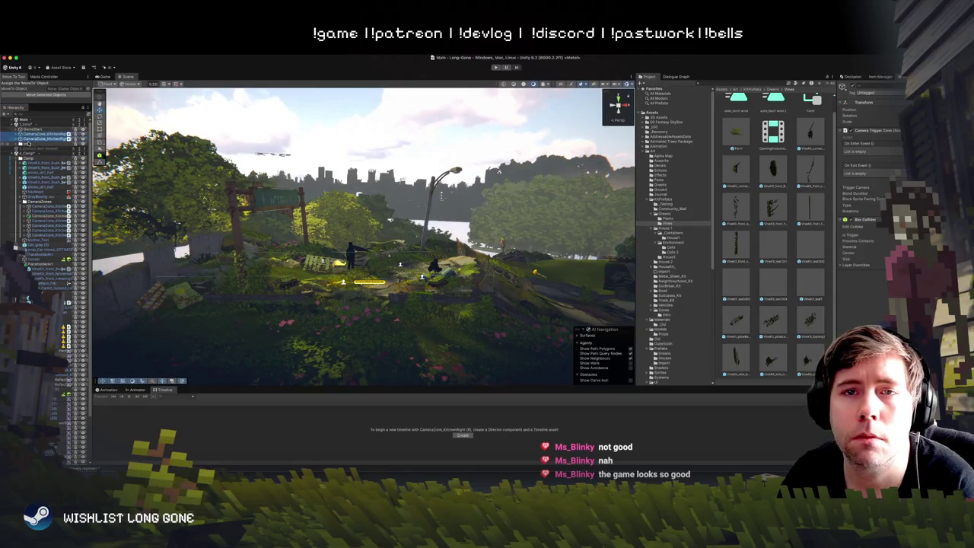
right_click(35, 138)
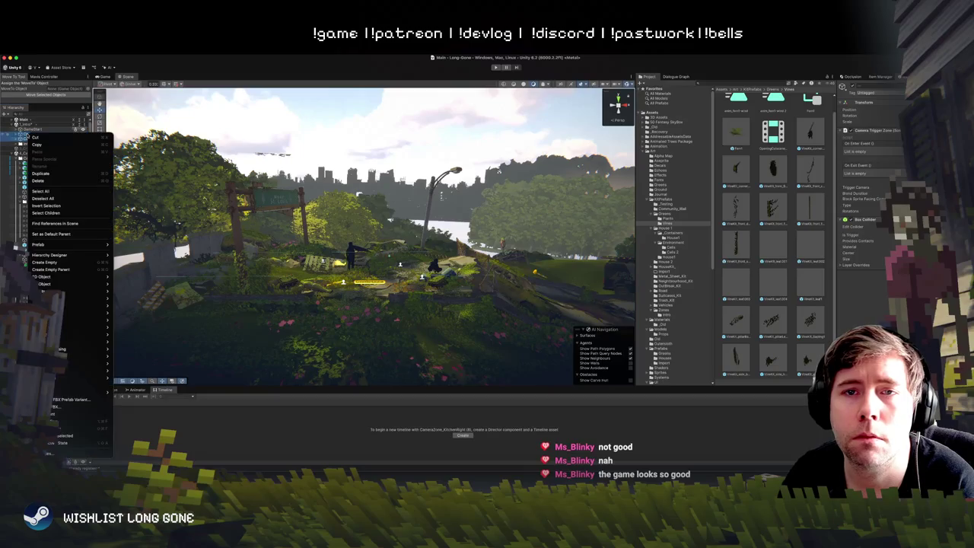
Step: Wrap the selected kitchen camera zones in a new empty parent named CameraZones
left_click(58, 271)
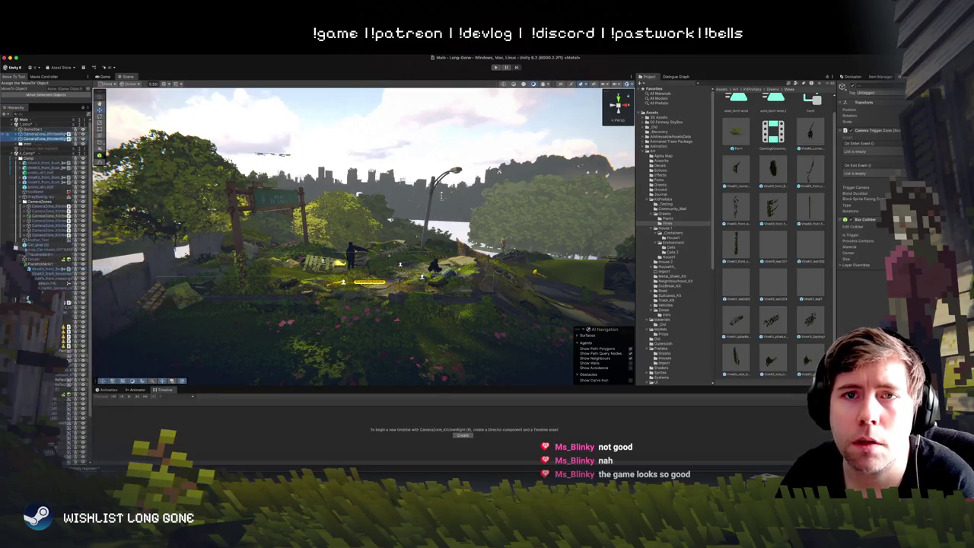
type("CameraZones")
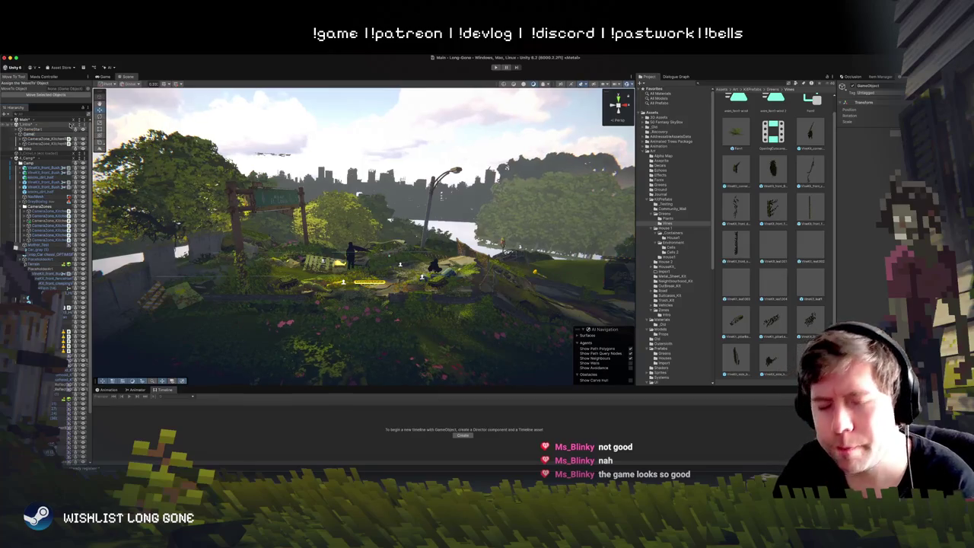
key("Return")
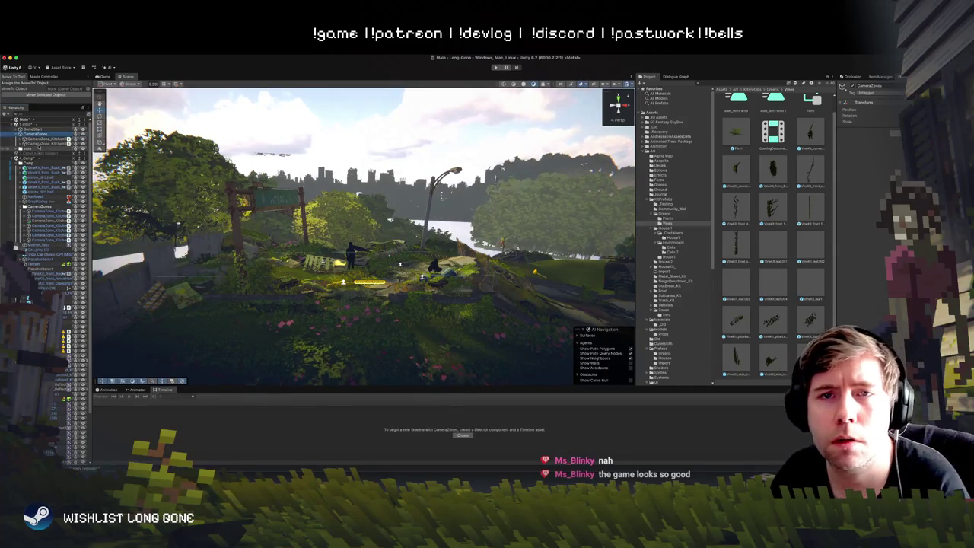
Step: Check the CameraZones parent and its zones, open the Camp group, and clear the selection
left_click(38, 139)
left_click(34, 130)
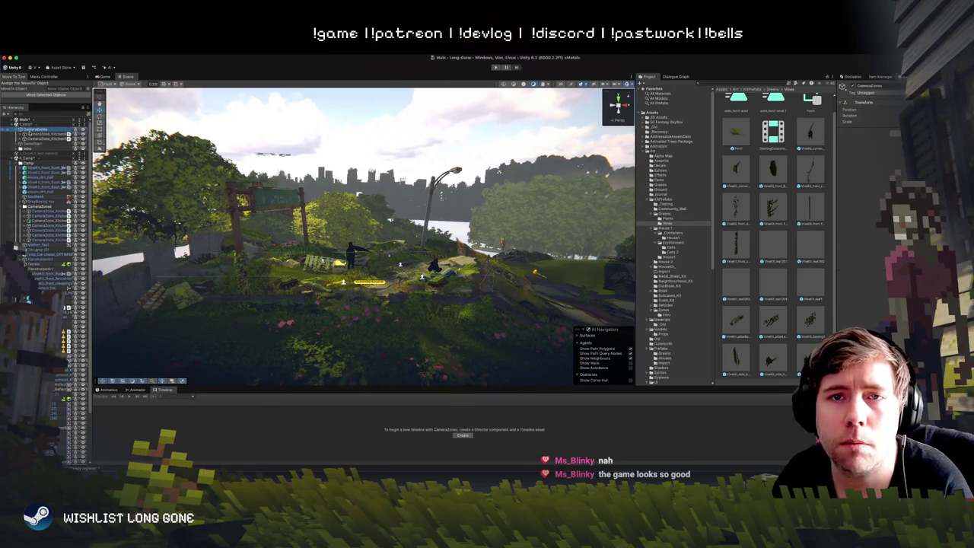
scroll(35, 190, "down", 5)
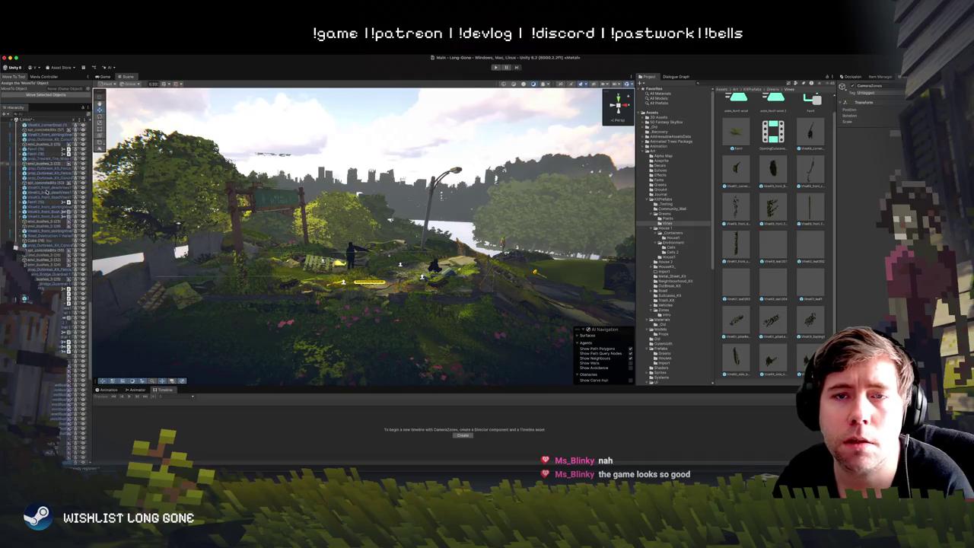
scroll(30, 147, "up", 5)
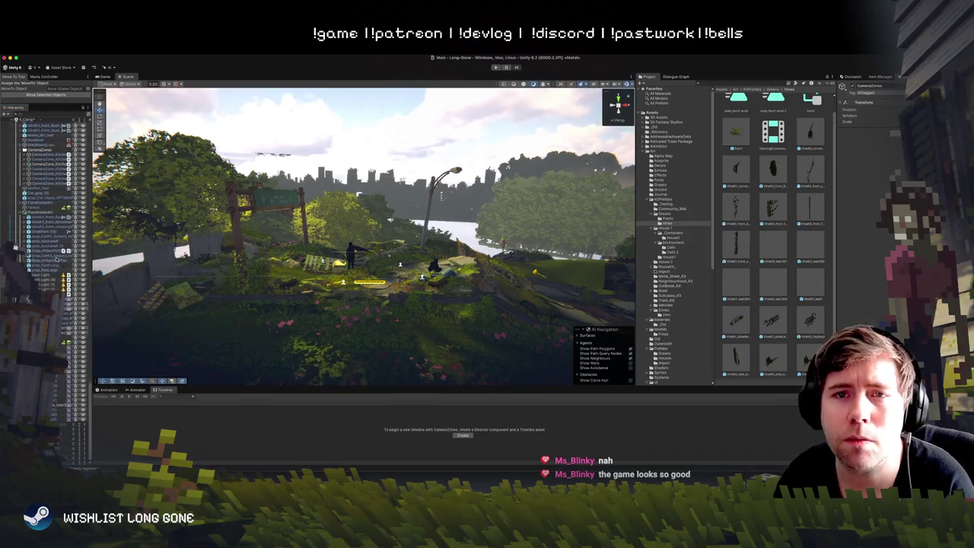
scroll(49, 277, "up", 5)
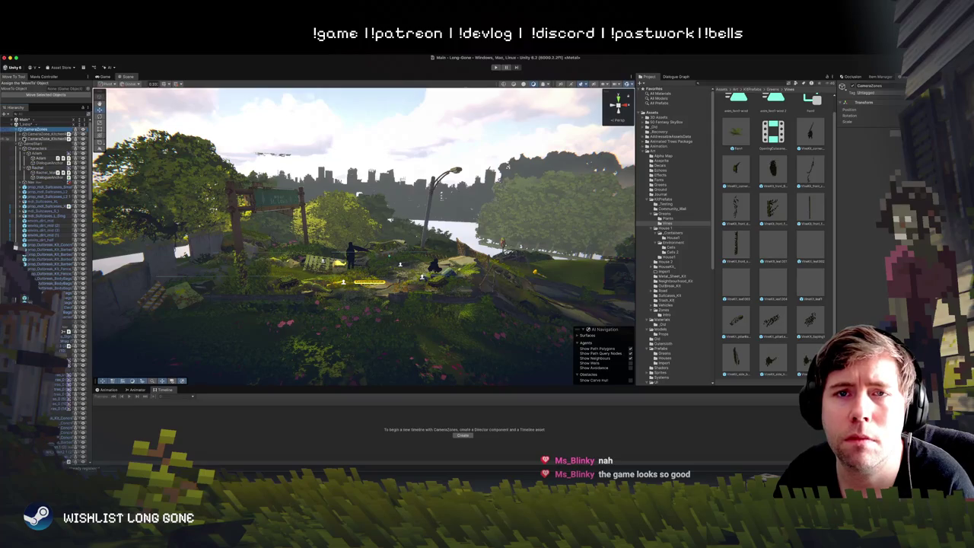
left_click(15, 142)
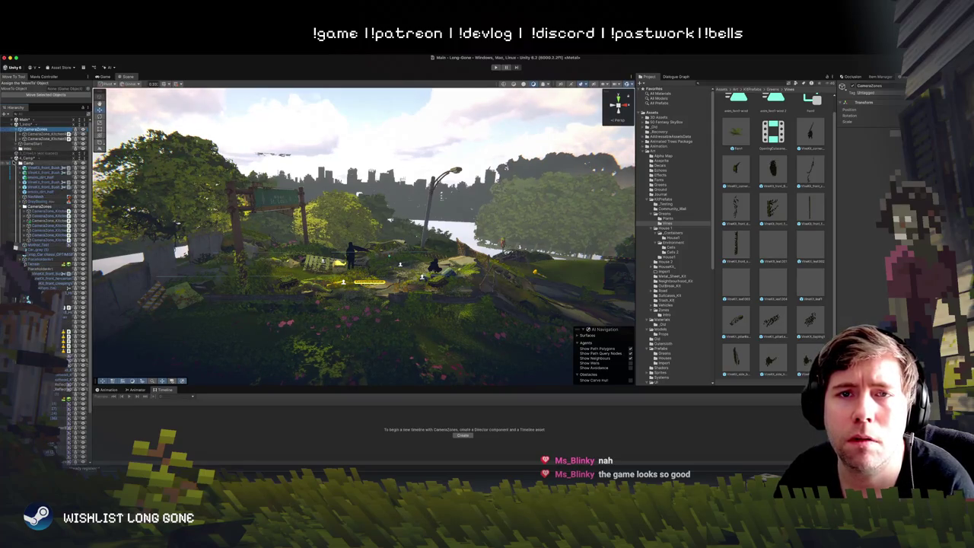
left_click(38, 237)
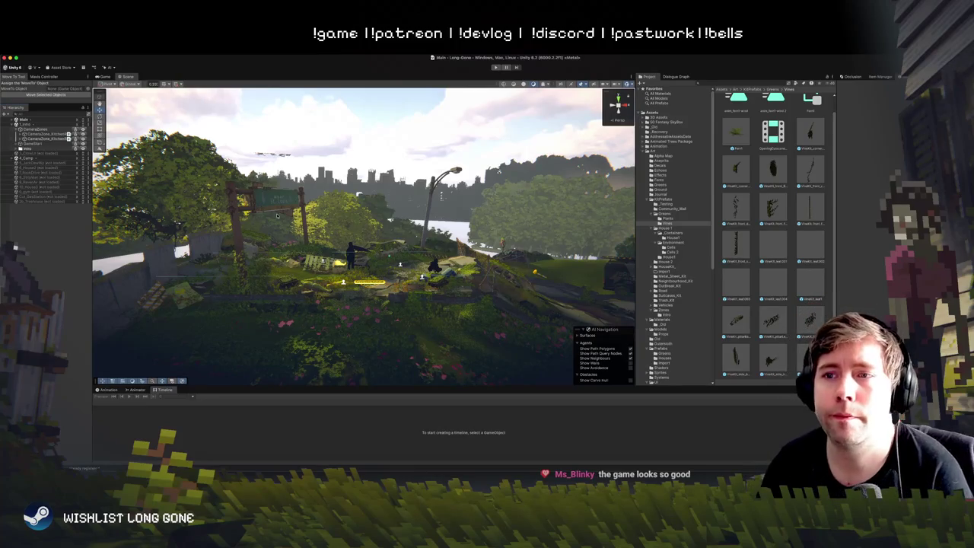
Step: Select the kitchen camera zones and their CameraZones parent, then fly the view out above the island
left_click_drag(276, 215, 250, 232)
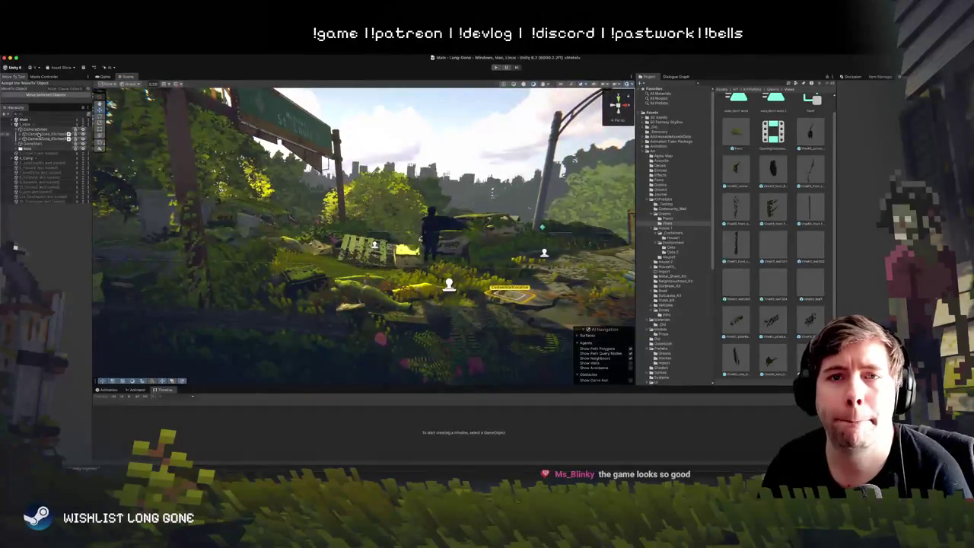
left_click(39, 134)
left_click_drag(261, 189, 274, 196)
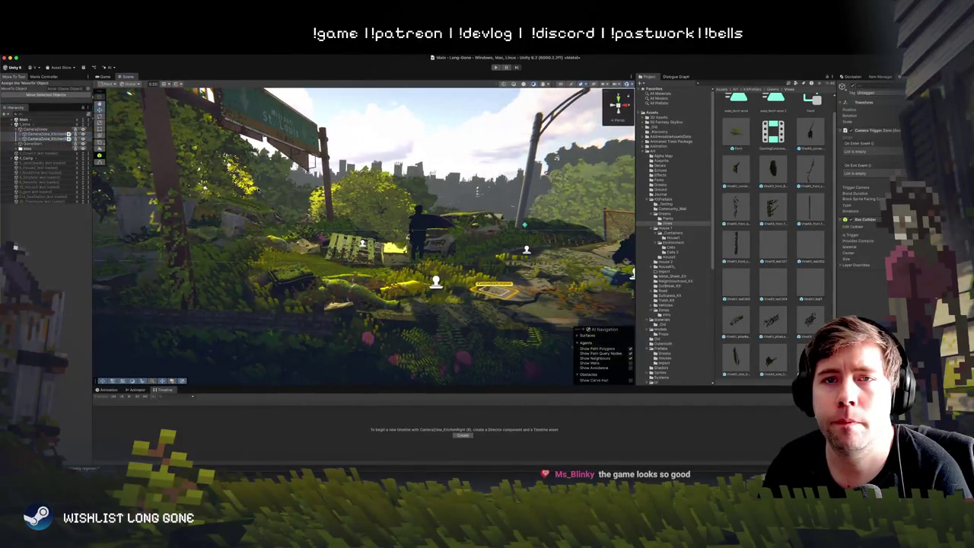
left_click(34, 130)
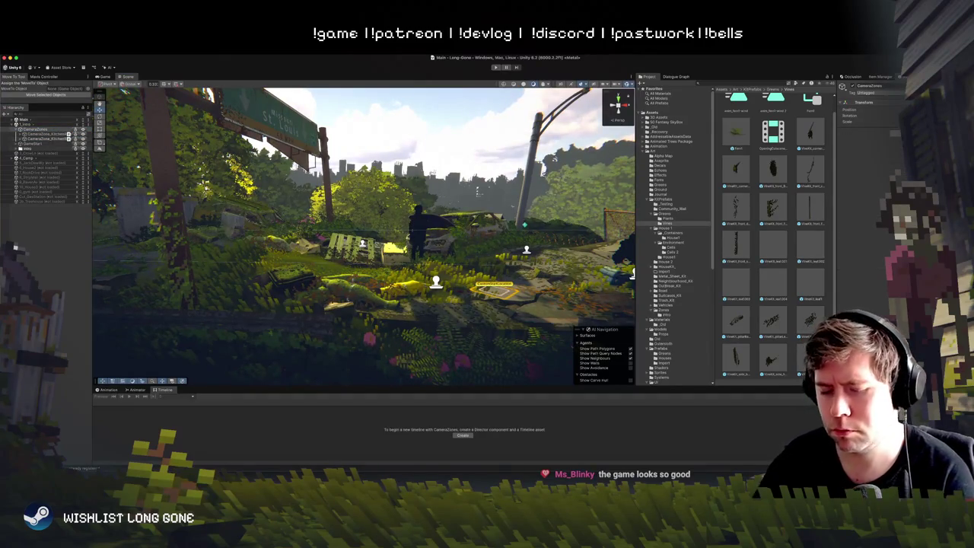
mouse_move(476, 192)
left_mouse_down()
mouse_move(601, 192)
mouse_move(425, 246)
mouse_move(196, 206)
mouse_move(251, 219)
left_mouse_up()
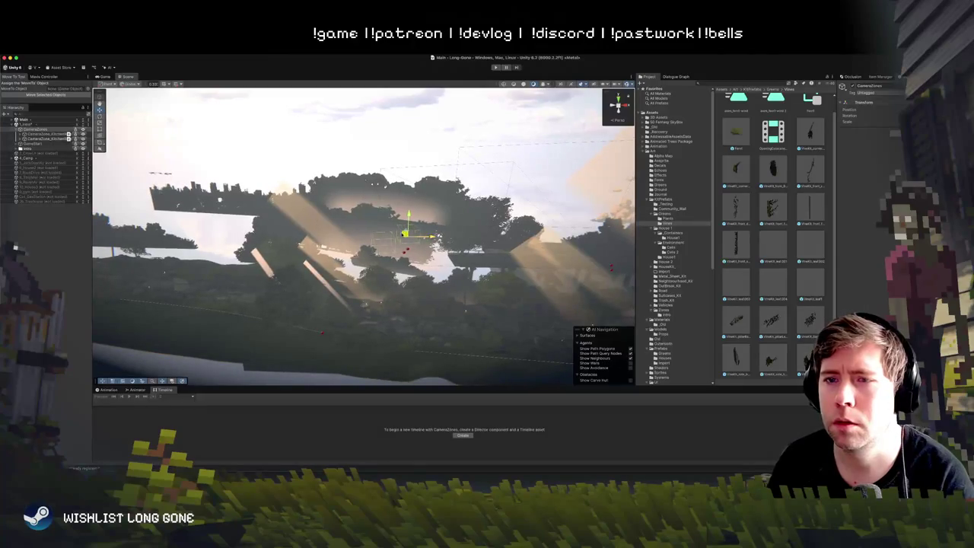
mouse_move(508, 221)
left_mouse_down()
mouse_move(466, 346)
mouse_move(472, 301)
left_mouse_up()
Step: Frame the wireframe object in the island's middle, then select and frame CameraZone_KitchenRight
left_click(468, 301)
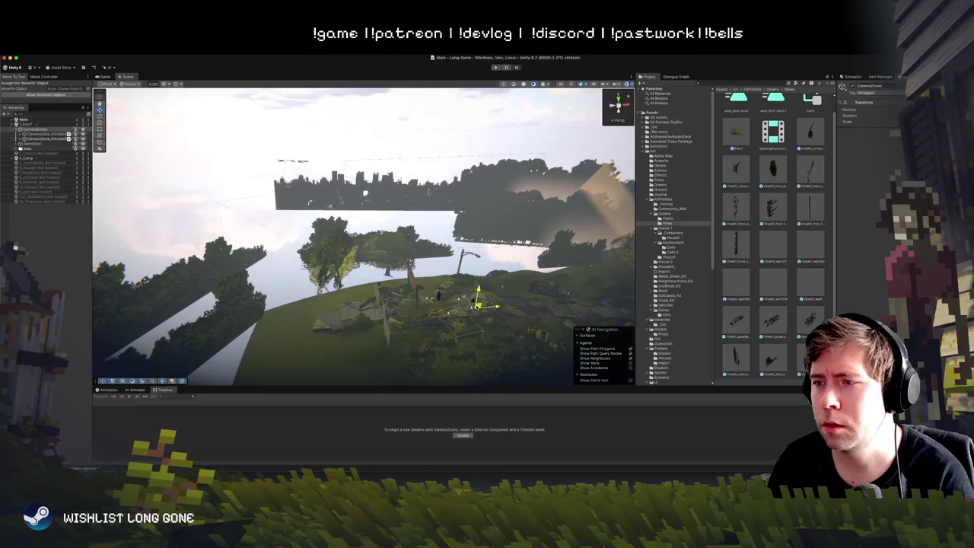
key("f")
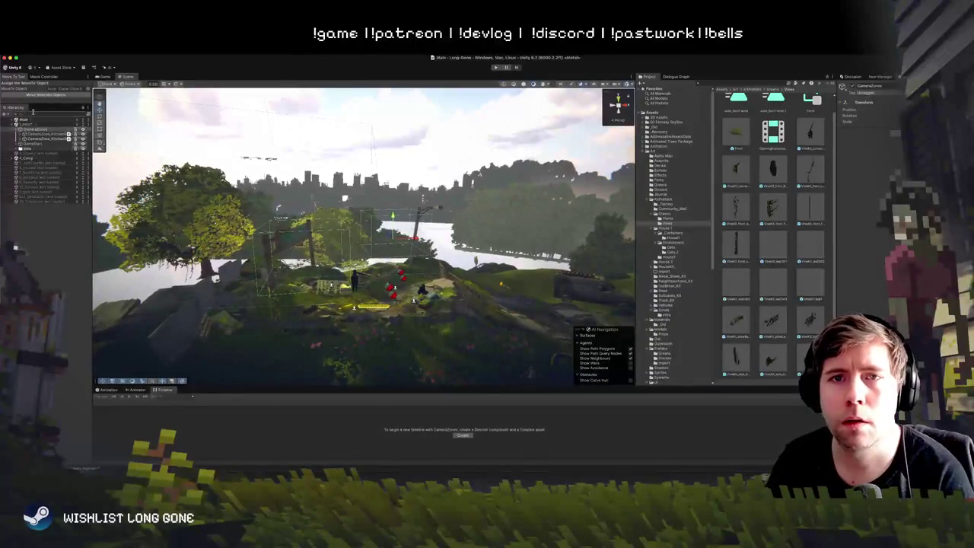
left_click(46, 138)
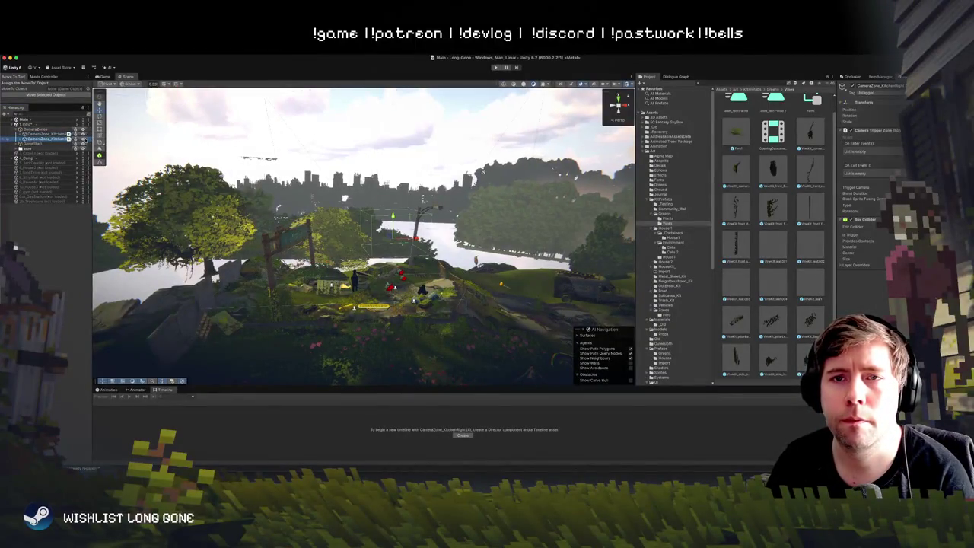
double_click(42, 133)
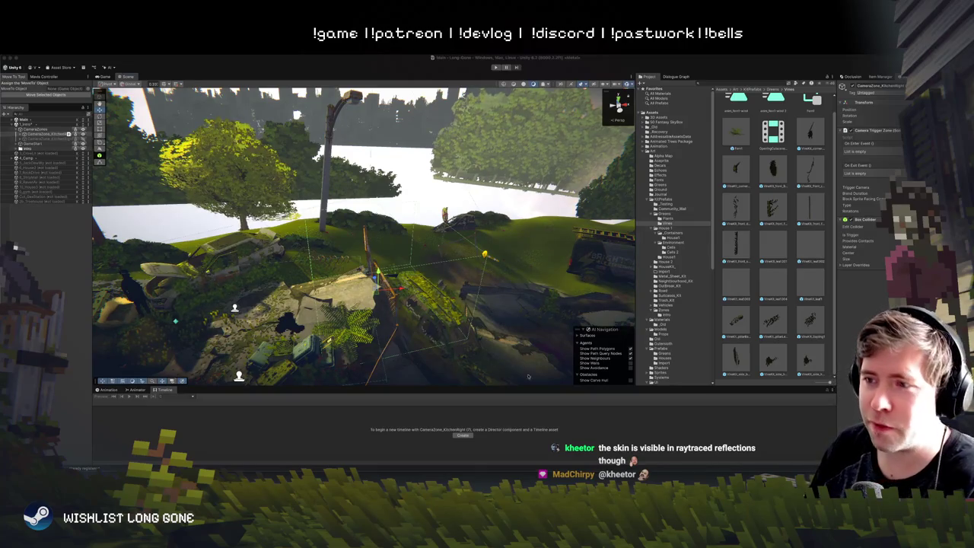
left_click(605, 426)
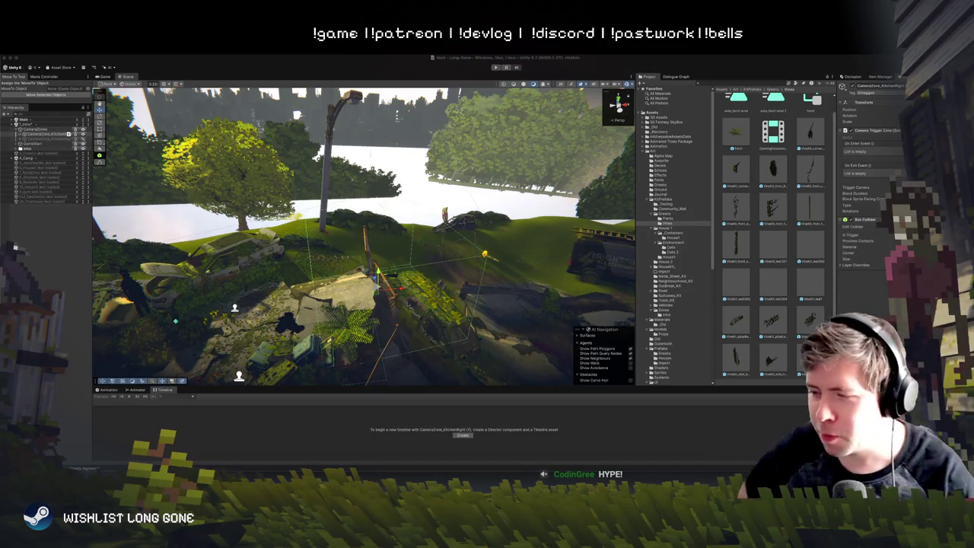
left_click_drag(366, 228, 394, 241)
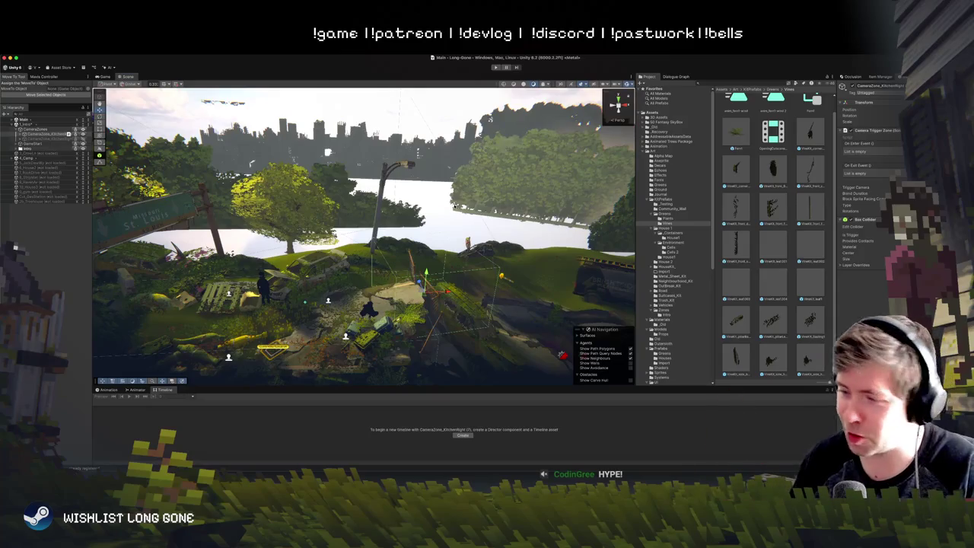
Step: Fly the Scene view through the scene, toward the skyline and down to the fence
mouse_move(557, 144)
left_mouse_down()
mouse_move(445, 99)
mouse_move(518, 198)
left_mouse_up()
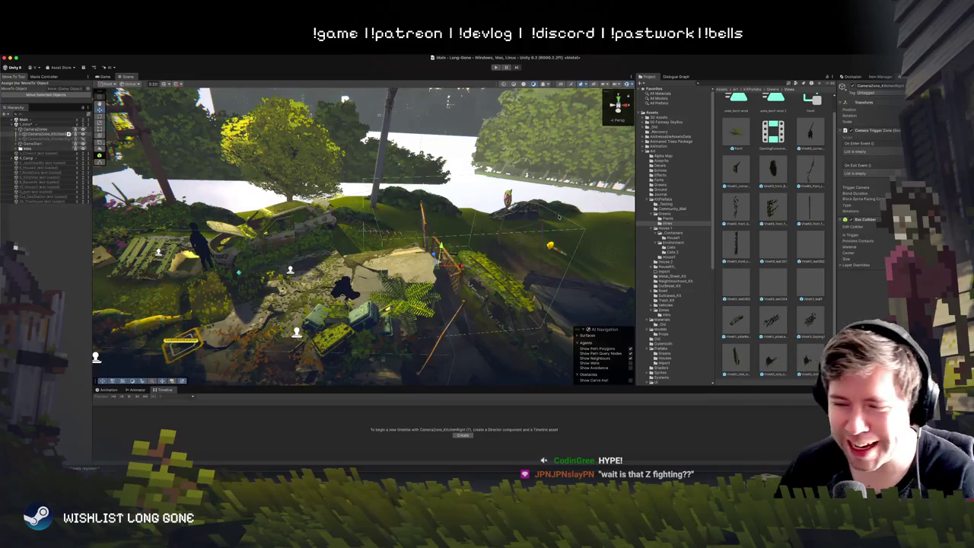
mouse_move(448, 101)
left_mouse_down()
mouse_move(490, 218)
mouse_move(490, 188)
left_mouse_up()
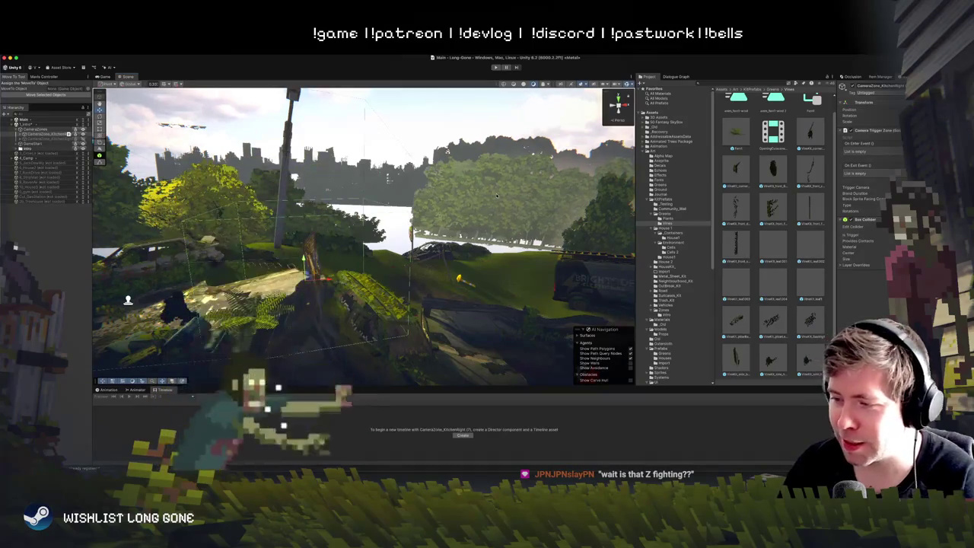
left_click_drag(492, 219, 534, 239)
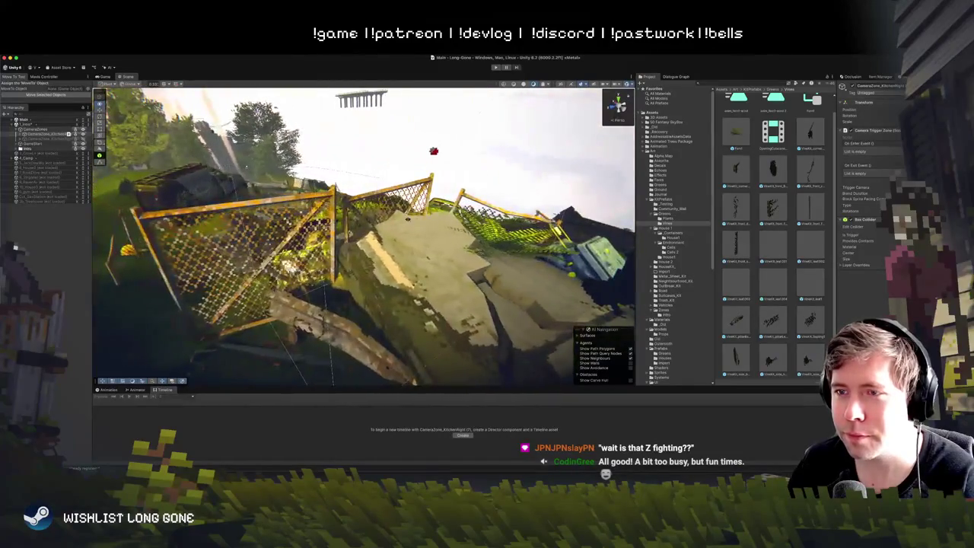
left_click_drag(534, 238, 540, 240)
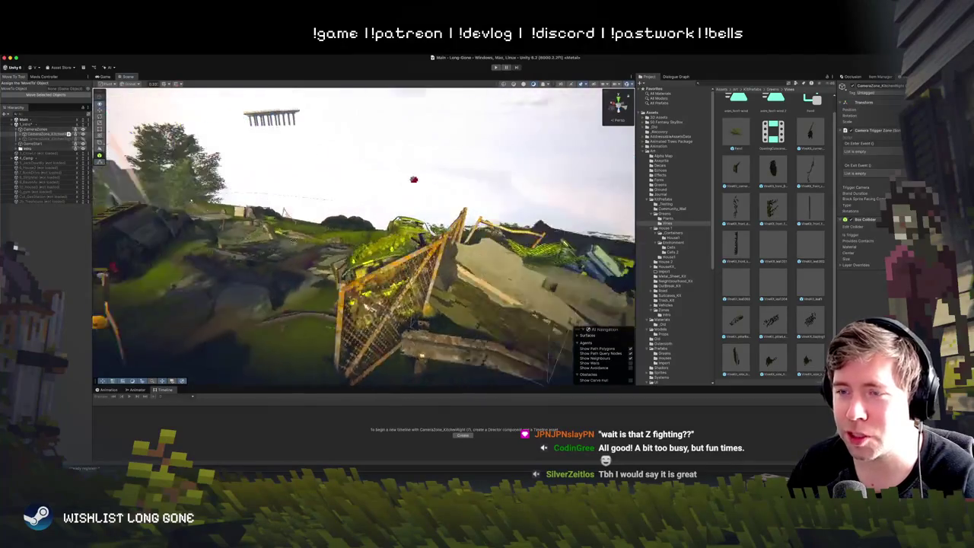
left_click_drag(218, 259, 108, 195)
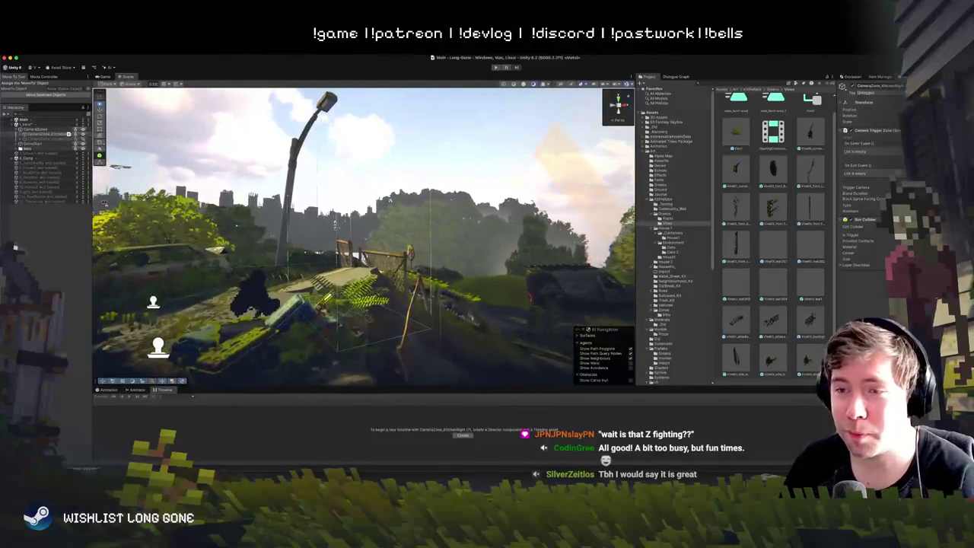
mouse_move(108, 204)
left_mouse_down()
mouse_move(209, 136)
mouse_move(35, 234)
mouse_move(95, 227)
mouse_move(72, 229)
left_mouse_up()
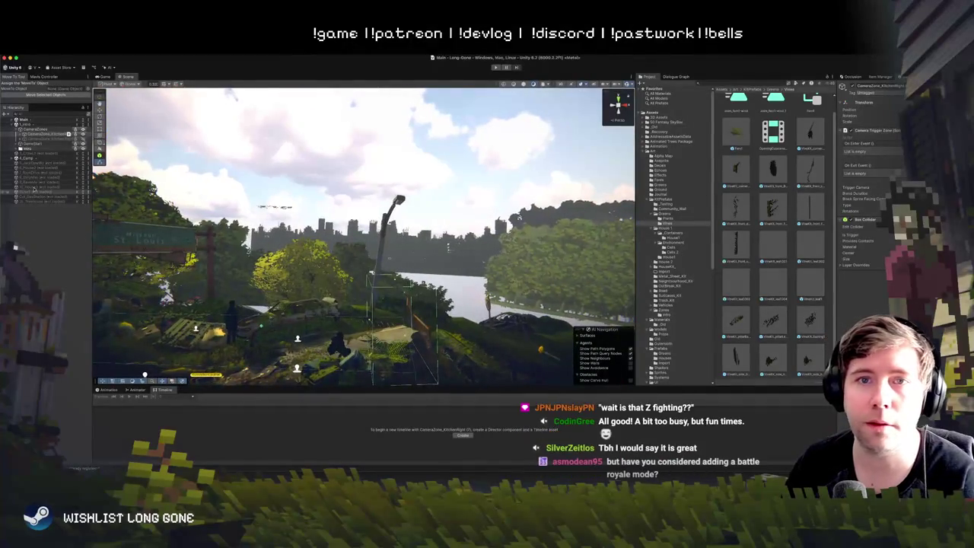
Step: Select CameraZone_KitchenNight, then TestCam (1), and show the Game view
left_click(25, 134)
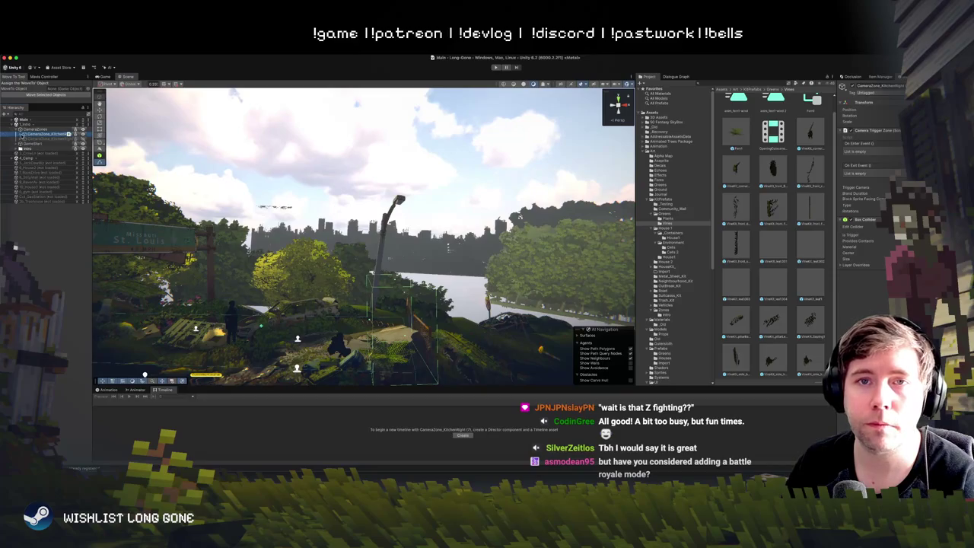
left_click(35, 139)
left_click(105, 77)
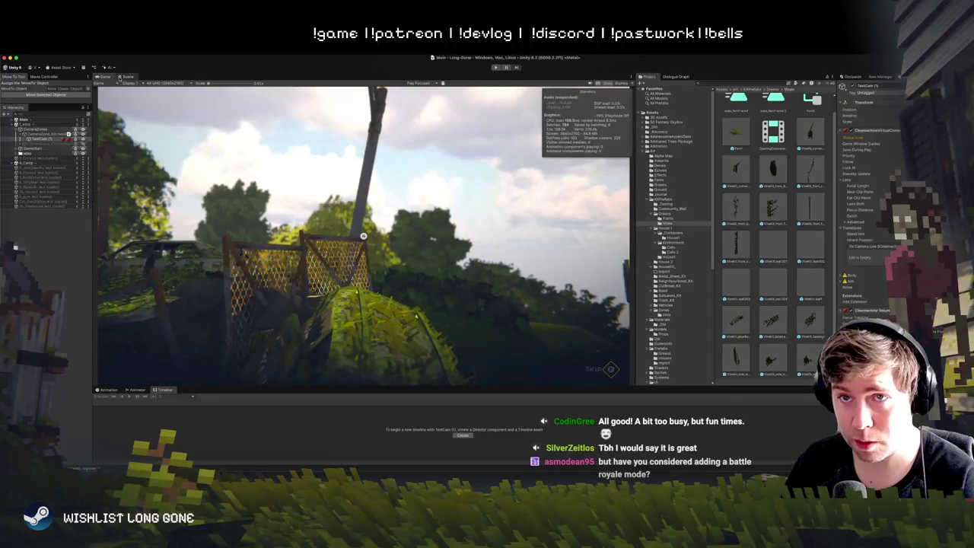
Step: Place the Scene view beside the Game view and frame TestCam (1) for adjusting
left_click_drag(120, 78, 614, 160)
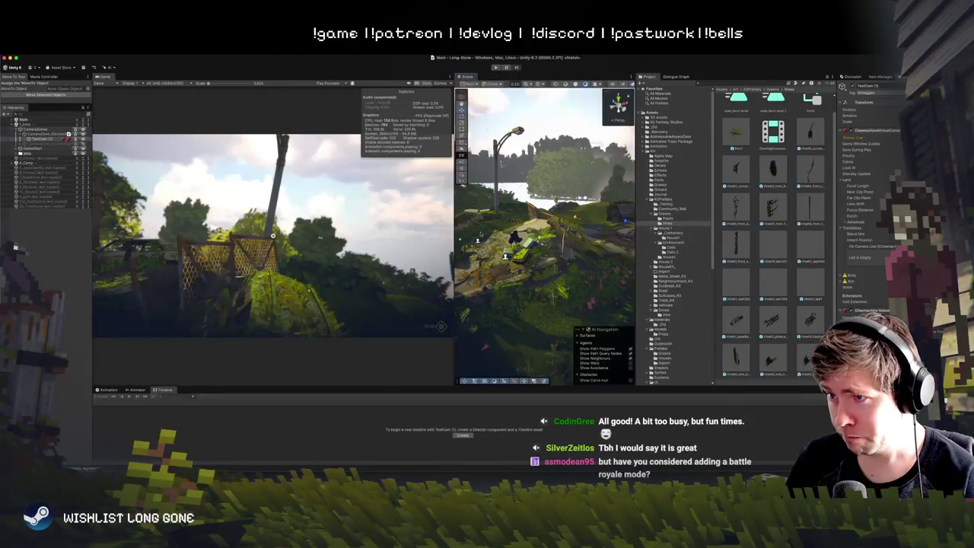
key("f")
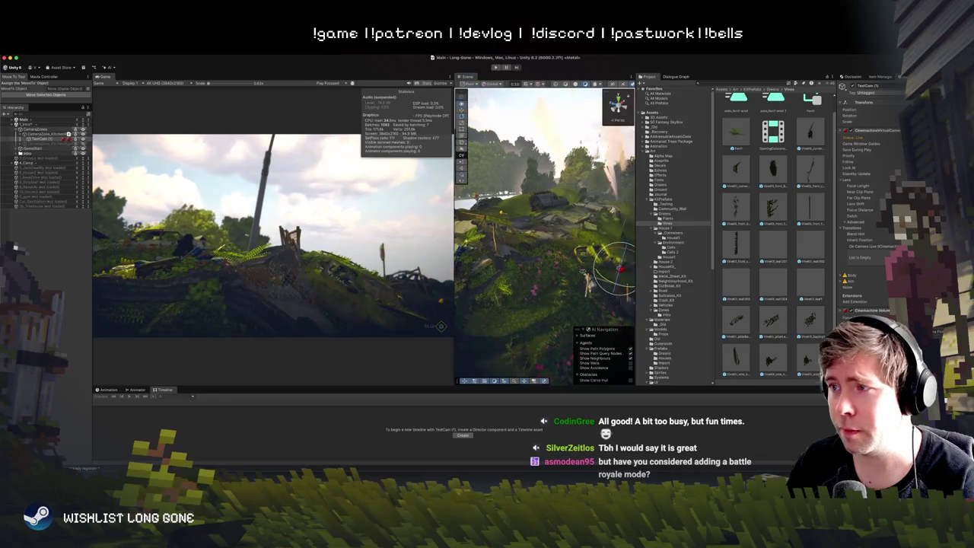
key("w")
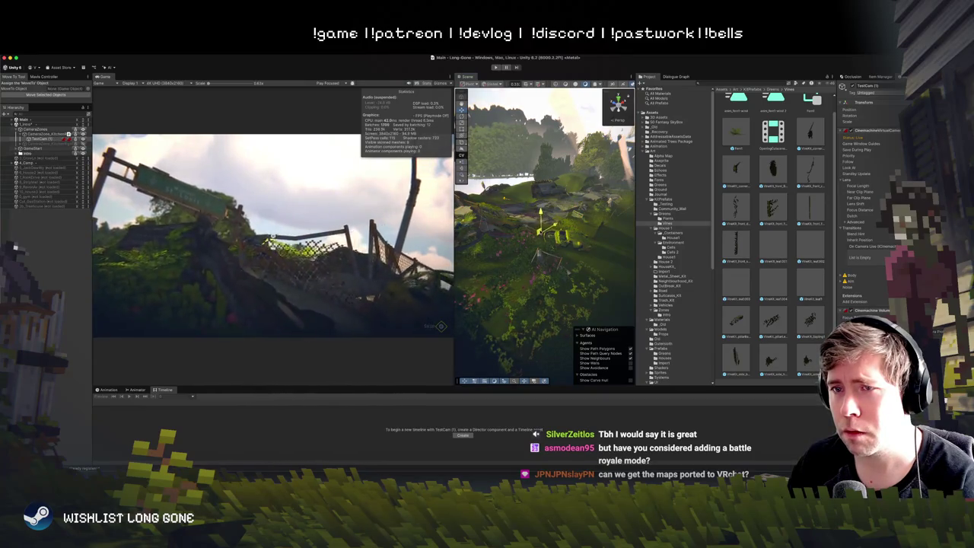
key("e")
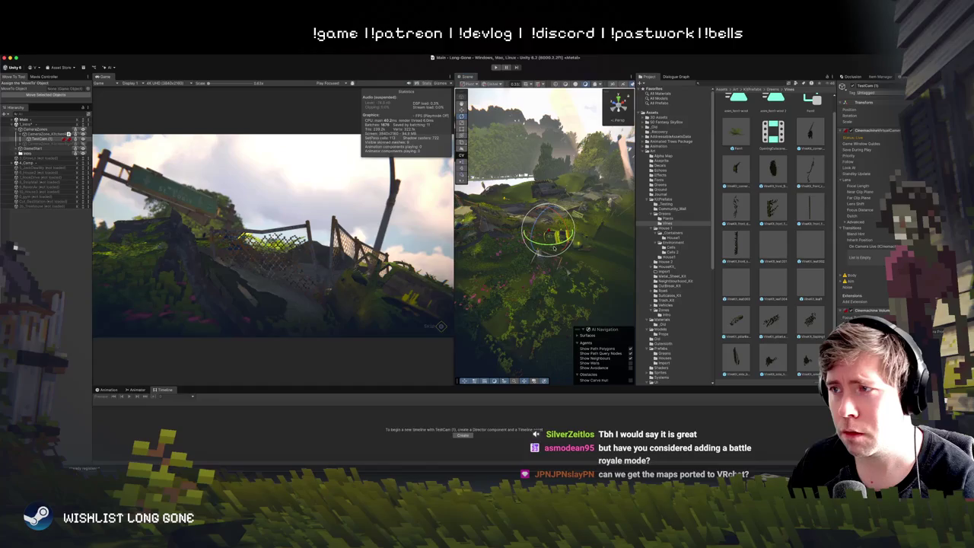
key("w")
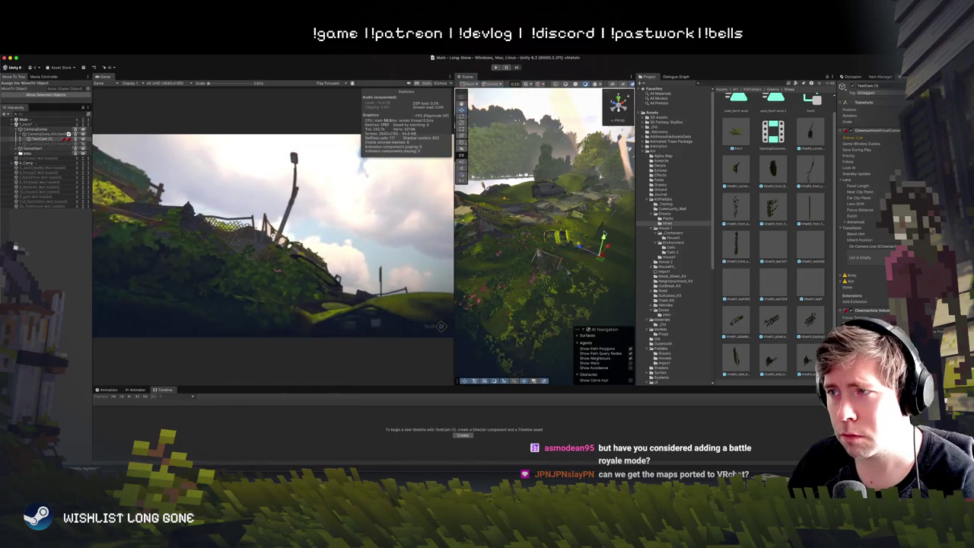
key("e")
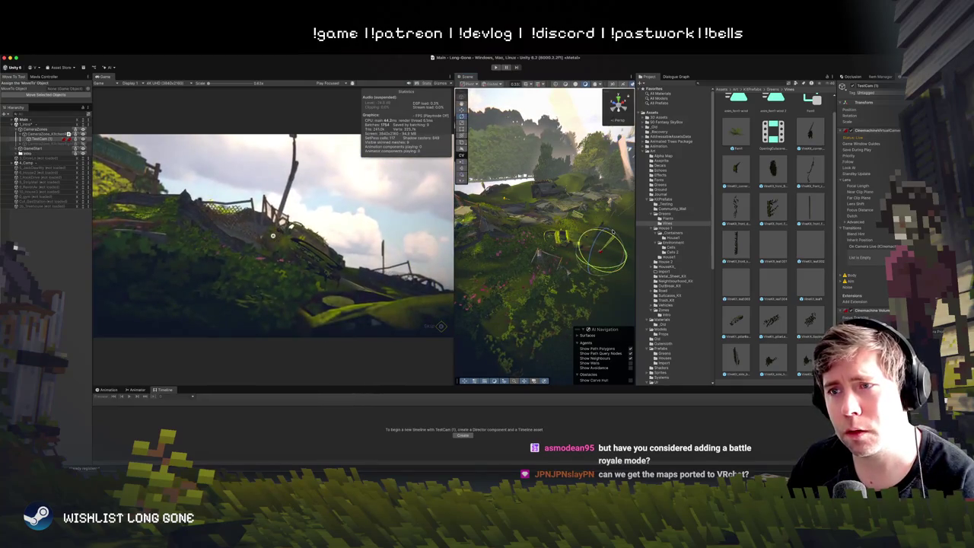
Step: Swing TestCam (1) left and lower it on the wreck, then widen the Game view
mouse_move(620, 258)
left_mouse_down()
mouse_move(622, 267)
mouse_move(598, 271)
mouse_move(614, 273)
mouse_move(610, 264)
left_mouse_up()
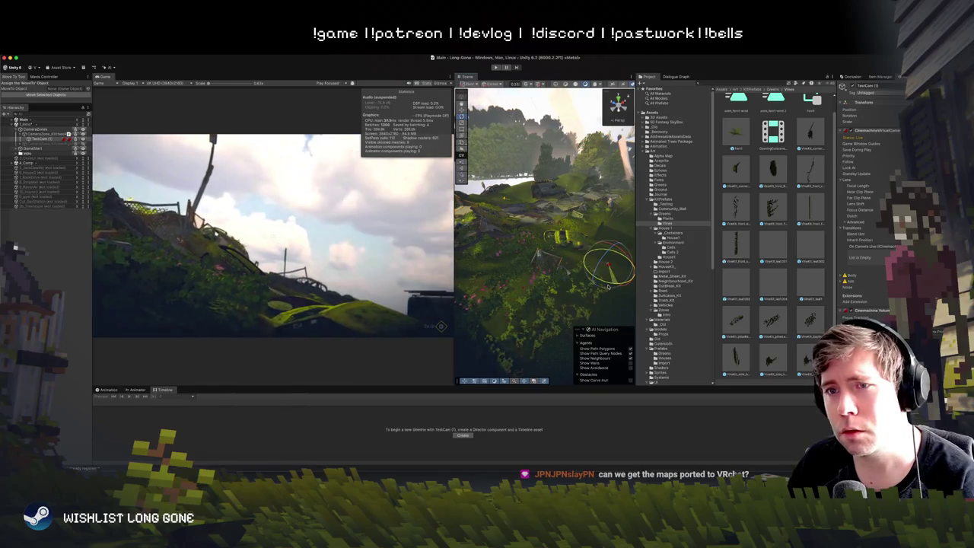
key("w")
left_click_drag(610, 264, 605, 270)
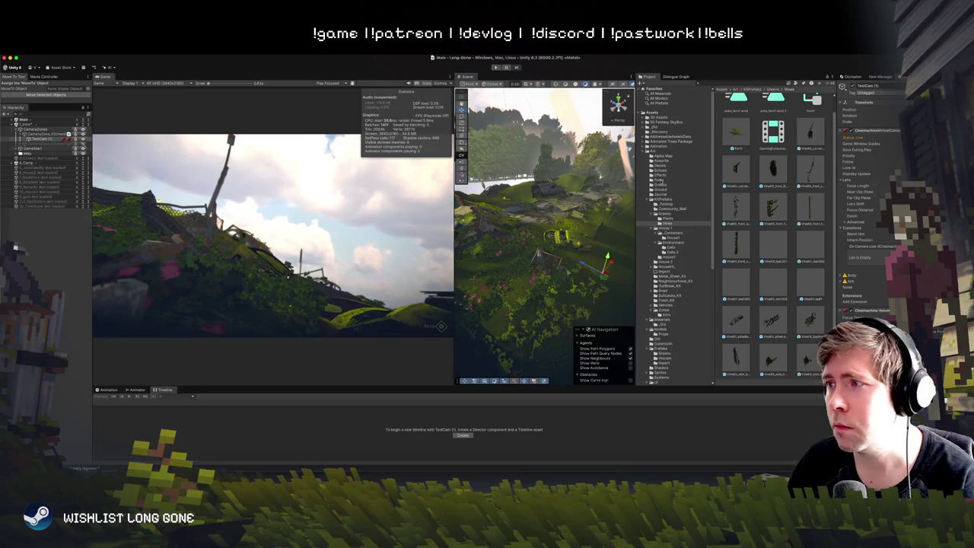
left_click_drag(487, 78, 684, 79)
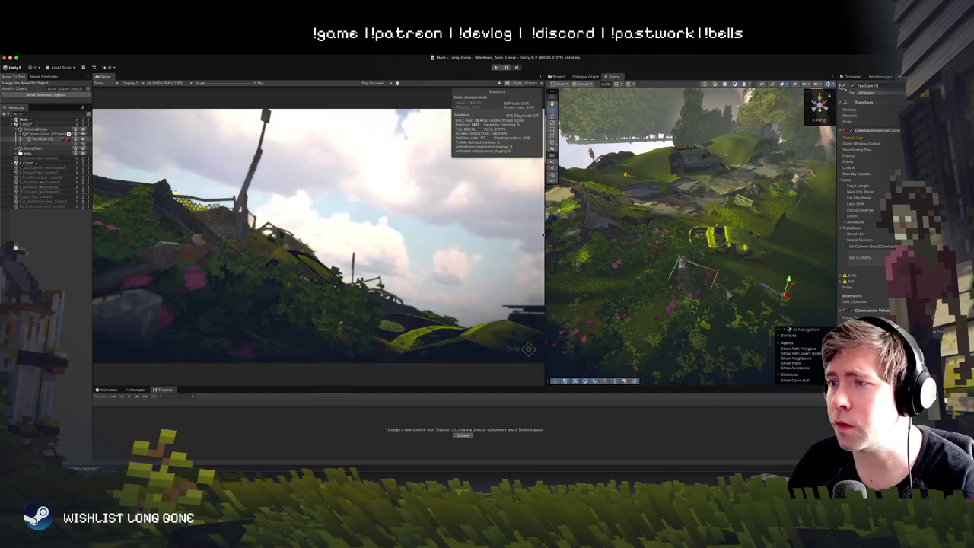
Step: Widen the Game view, zoom it to 4x and back to 0.82x, then select Urban_Lightpost
left_click_drag(542, 234, 631, 234)
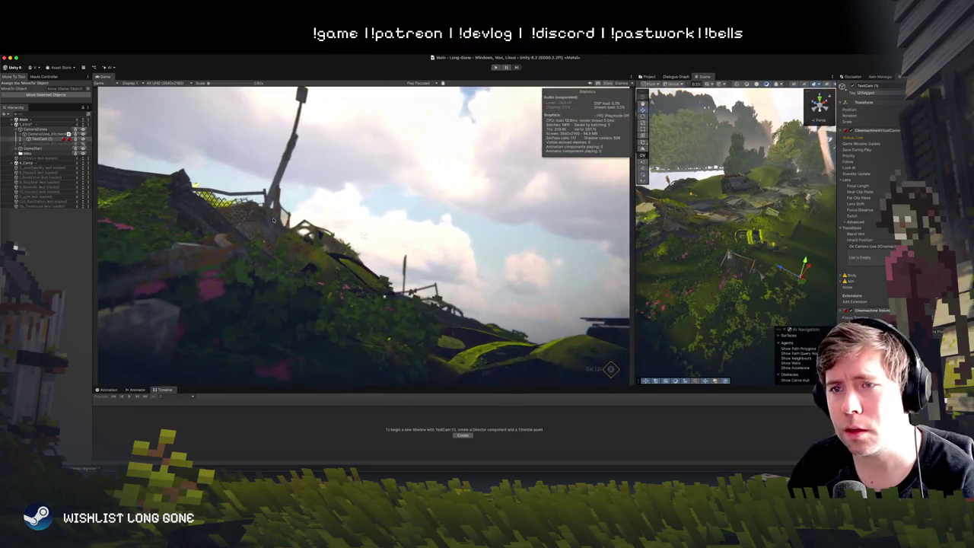
scroll(274, 220, "up", 6)
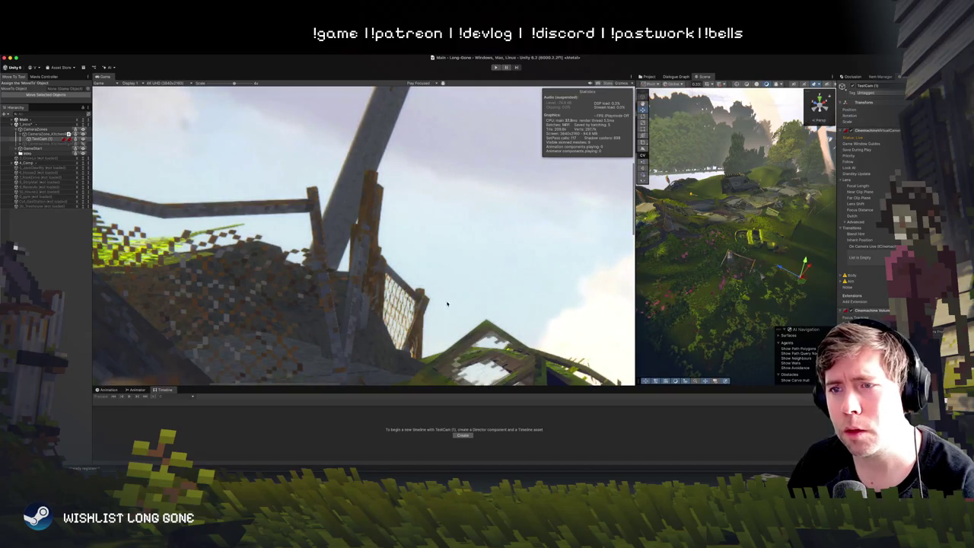
scroll(386, 278, "down", 6)
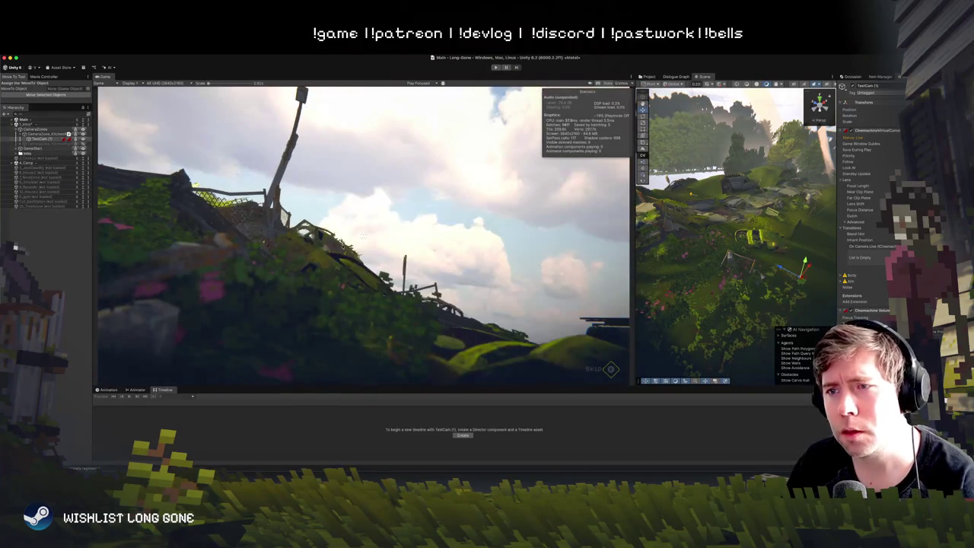
key("f")
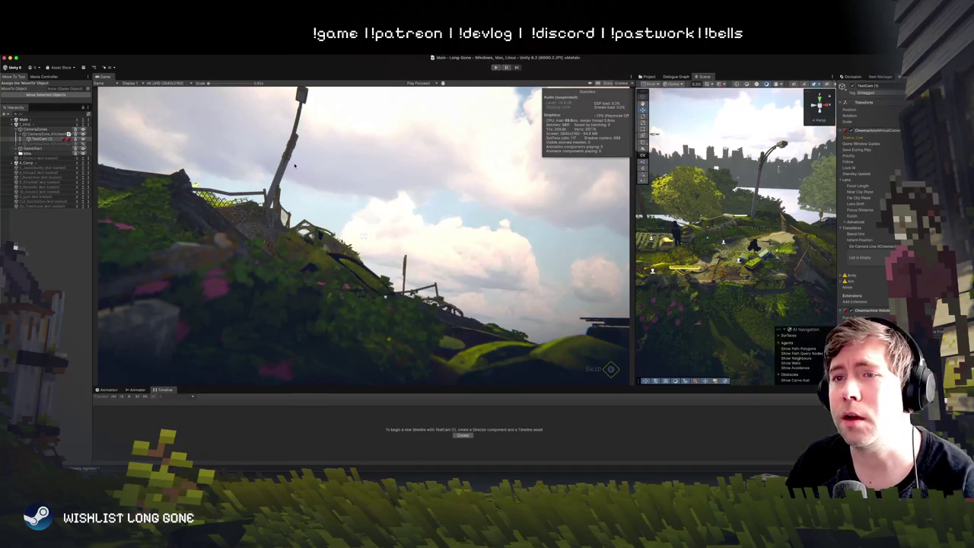
left_click(364, 236)
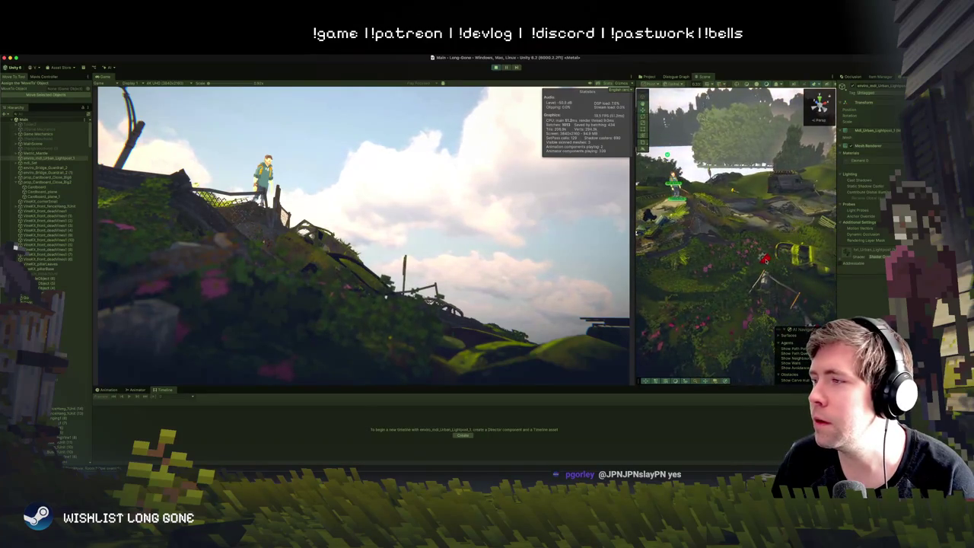
Step: Select TestCam, widen the Scene view, and tilt the camera's aim with the rotate gizmo
left_click(47, 254)
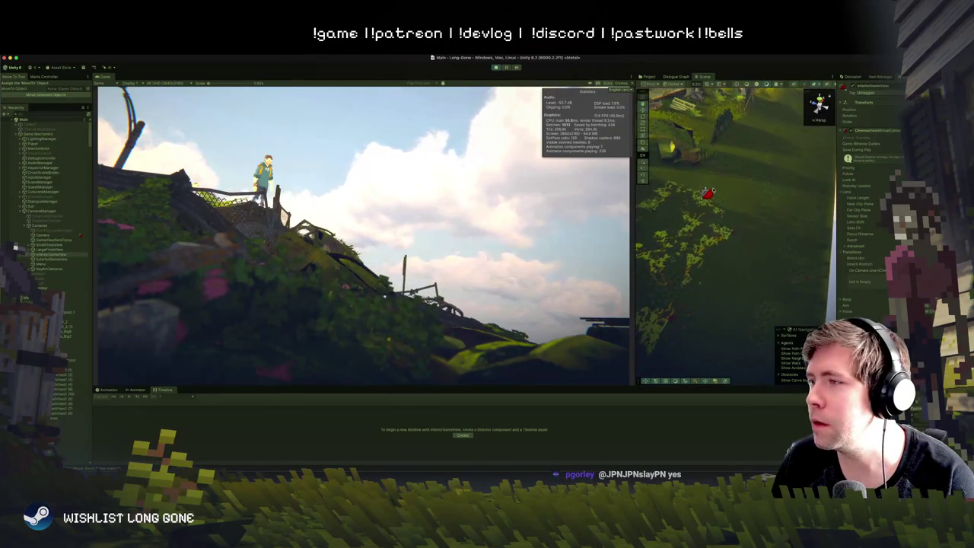
left_click(708, 193)
left_click_drag(633, 228, 415, 228)
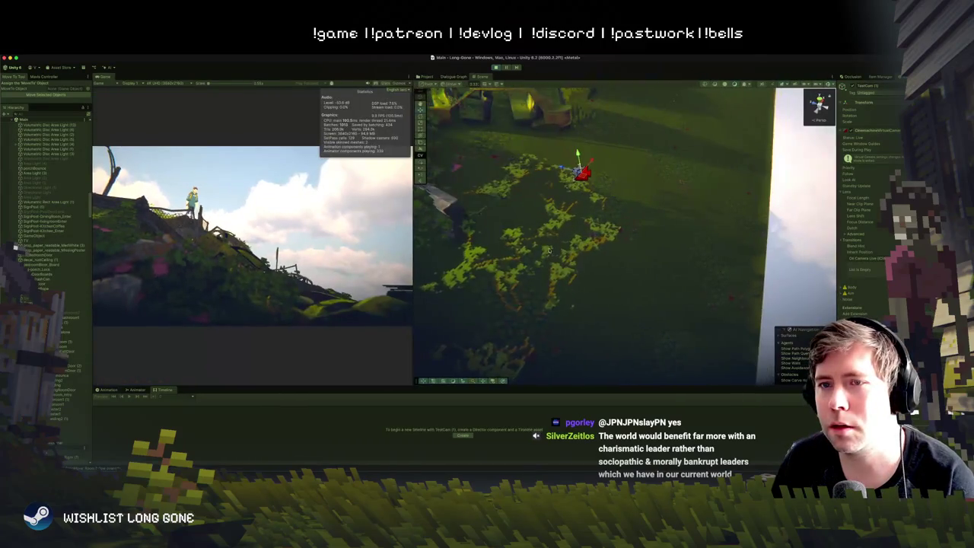
scroll(549, 249, "down", 5)
key("e")
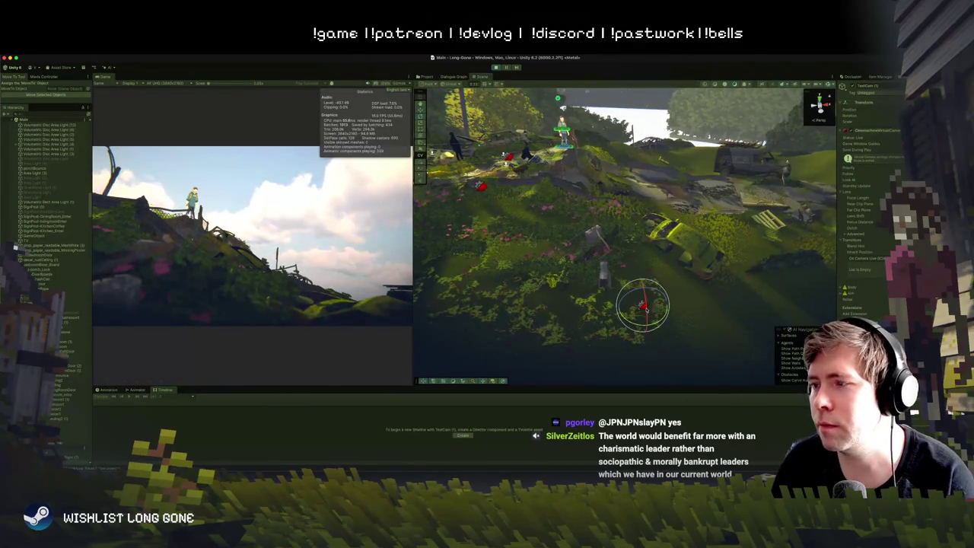
mouse_move(644, 310)
left_mouse_down()
mouse_move(671, 327)
mouse_move(645, 295)
mouse_move(602, 296)
left_mouse_up()
Step: Turn TestCam to frame the hilltop character and dock the Game view in the central panel
key("w")
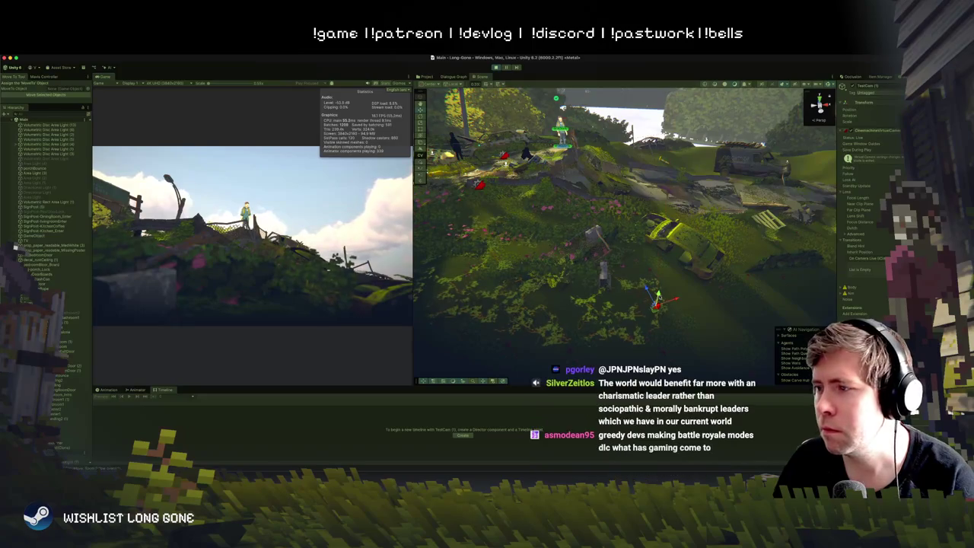
key("e")
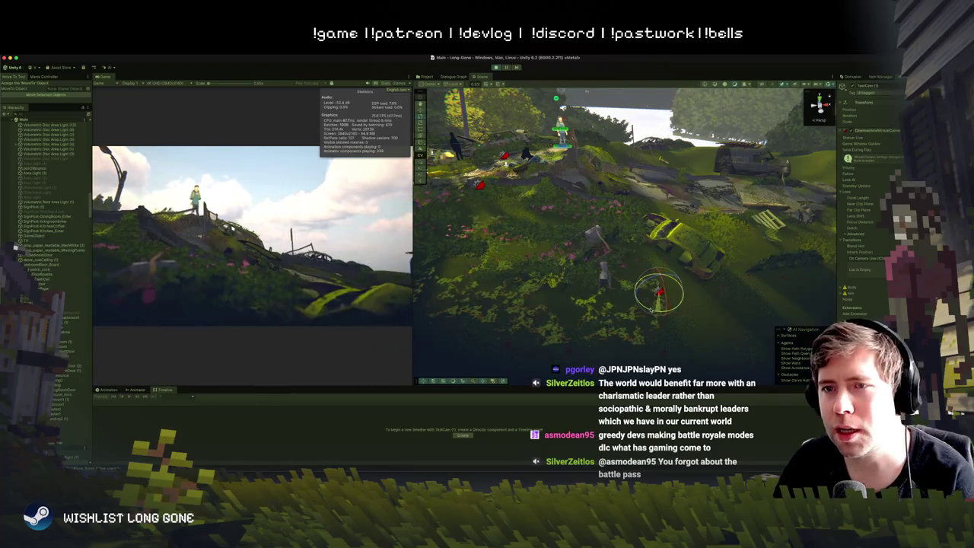
left_click_drag(653, 308, 666, 302)
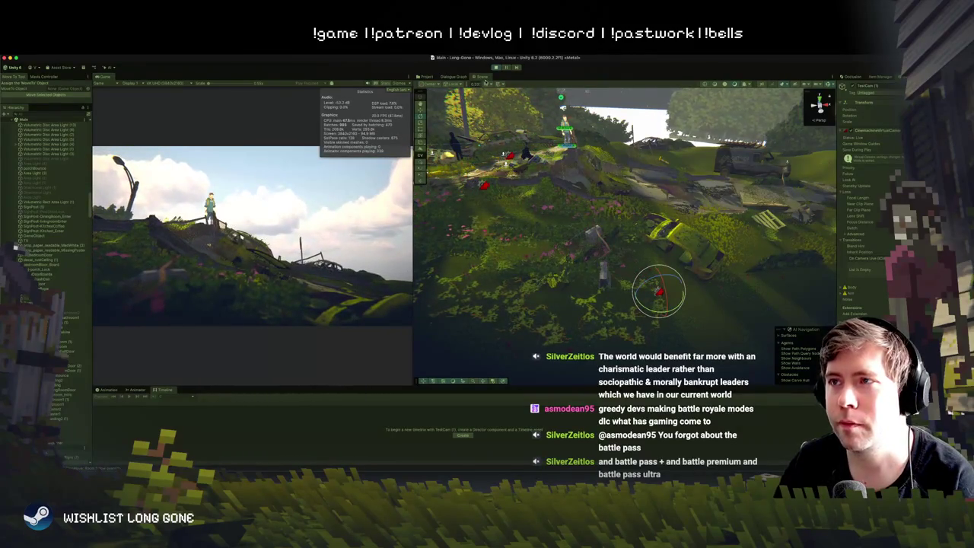
left_click_drag(99, 77, 499, 79)
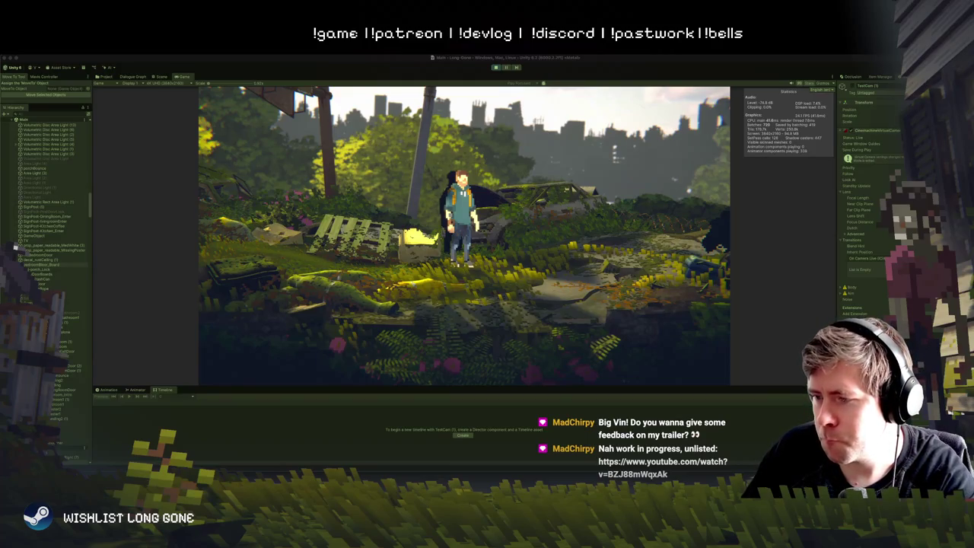
Step: Walk the character deeper into the street, stop, and switch to the browser trailer
key("d")
key("s")
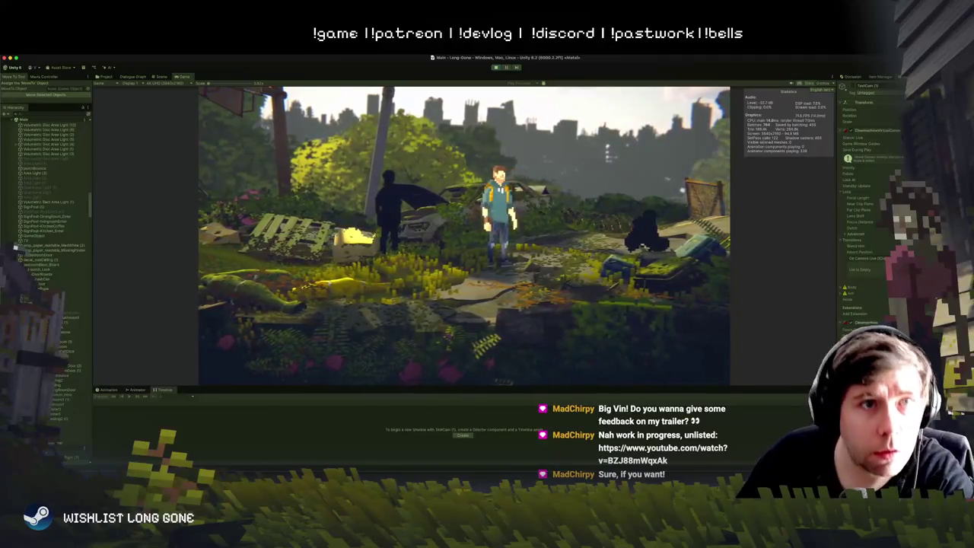
key("super+Tab")
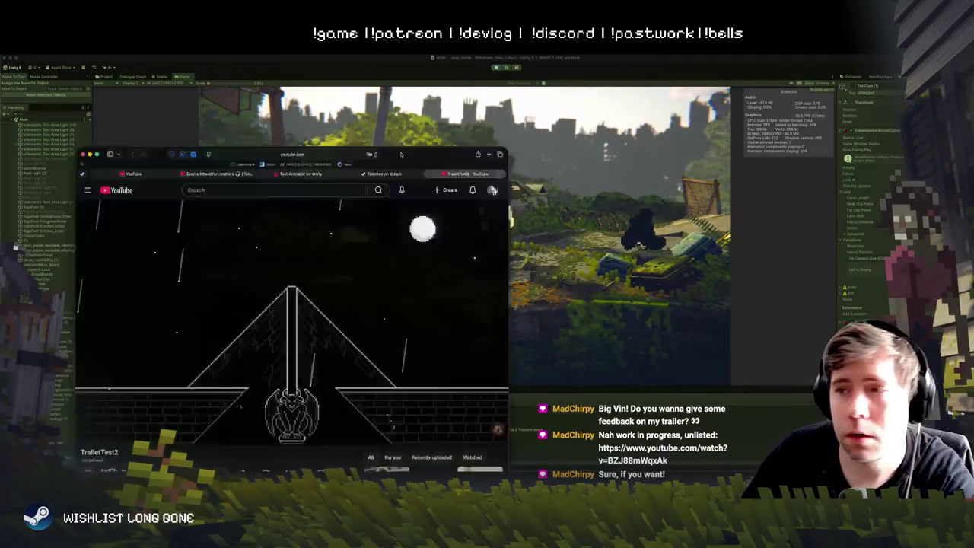
Step: Play the TrailerTest2 trailer full screen, pausing and resuming, then seek back near 0:04
left_click(521, 225)
key("f")
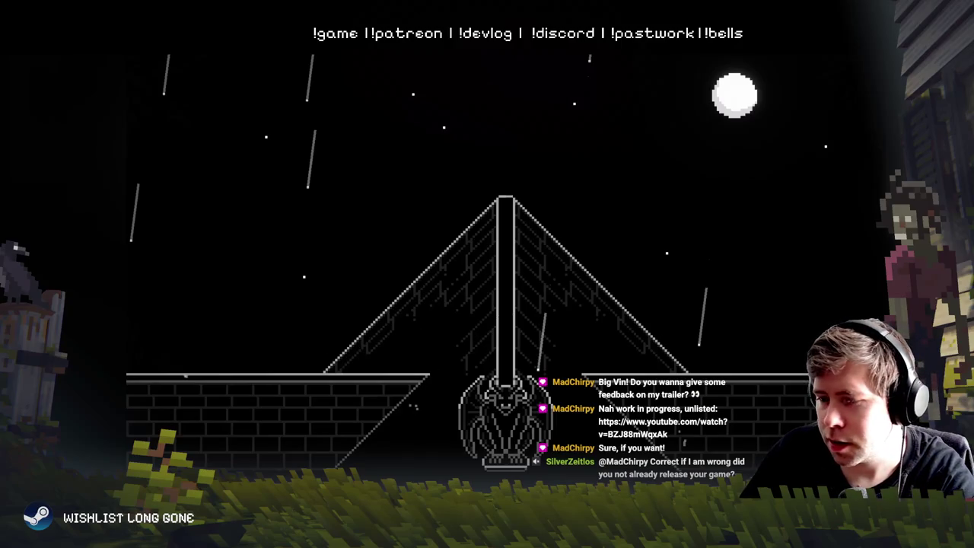
key("space")
key("space")
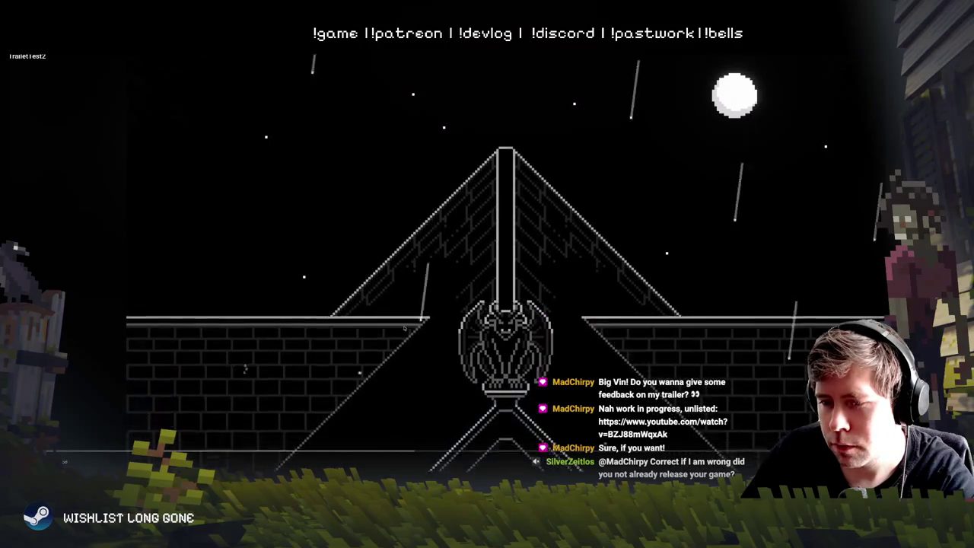
key("space")
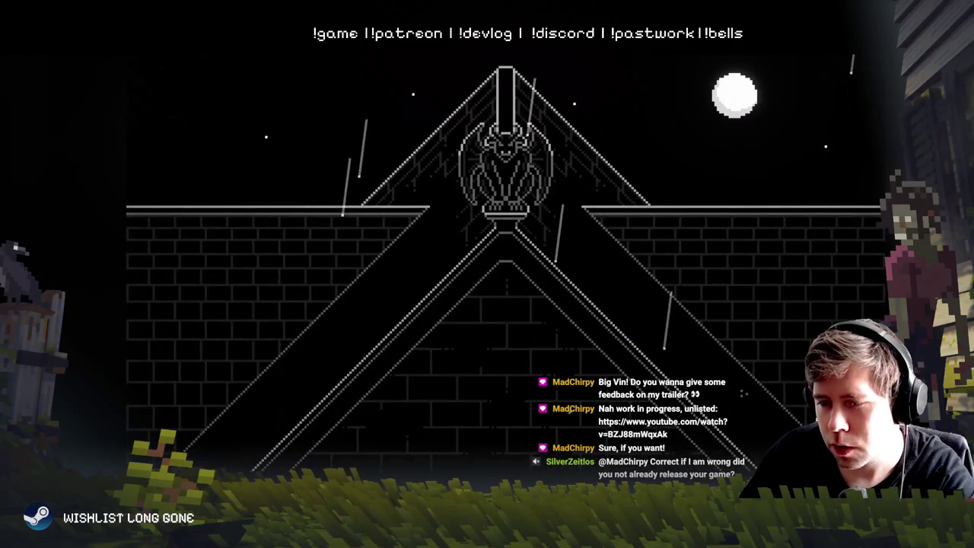
key("space")
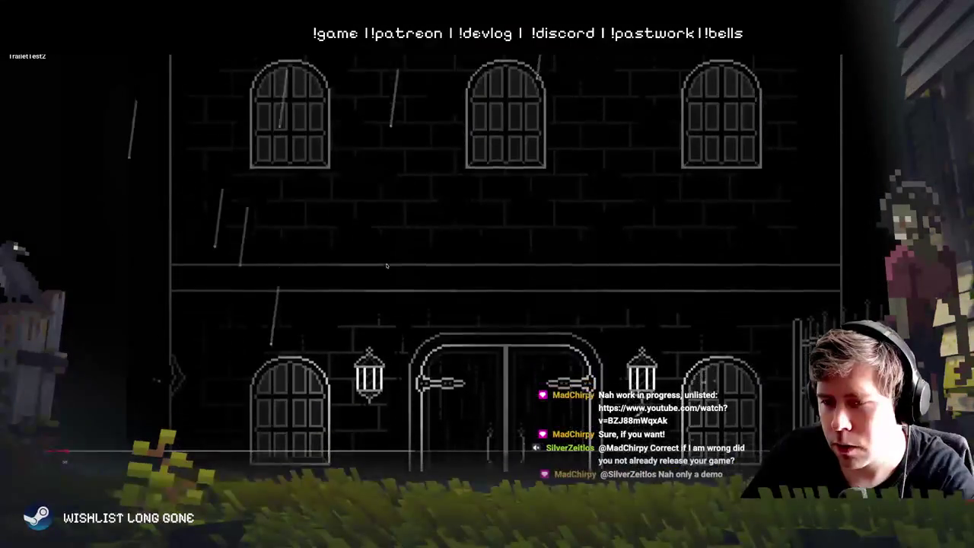
key("space")
left_click_drag(82, 450, 82, 450)
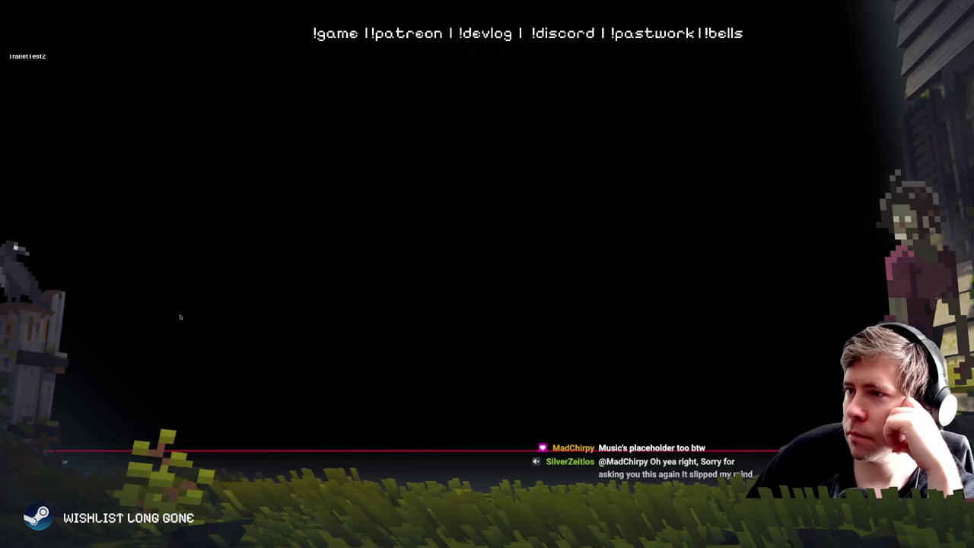
Step: Restart near the beginning, pause on the castle-door shot, resume, and rewind to 0:06
left_click(98, 450)
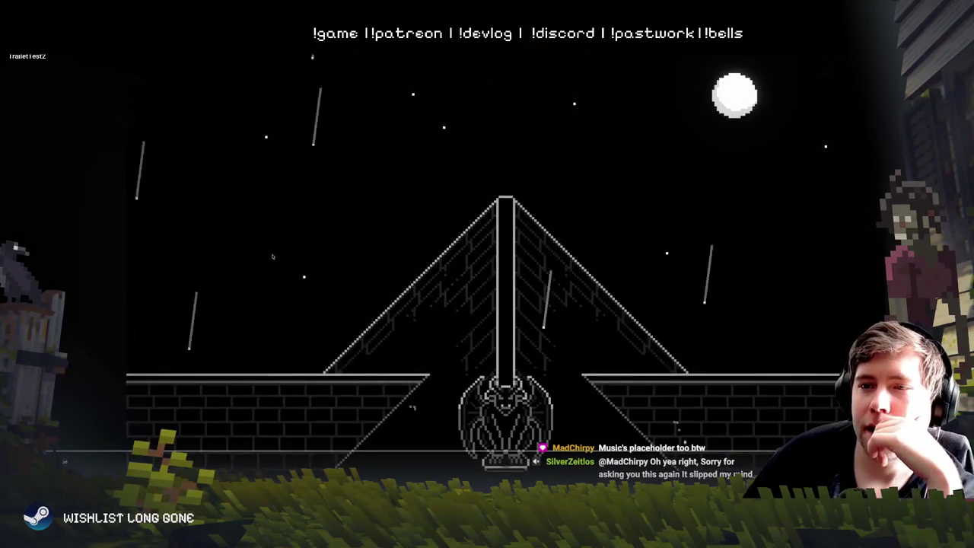
left_click(389, 287)
left_click(296, 220)
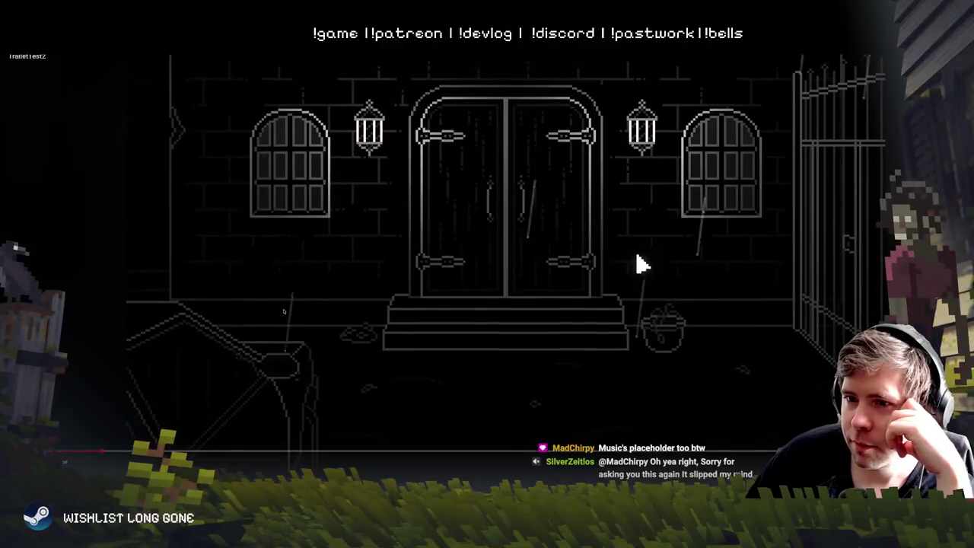
left_click(283, 311)
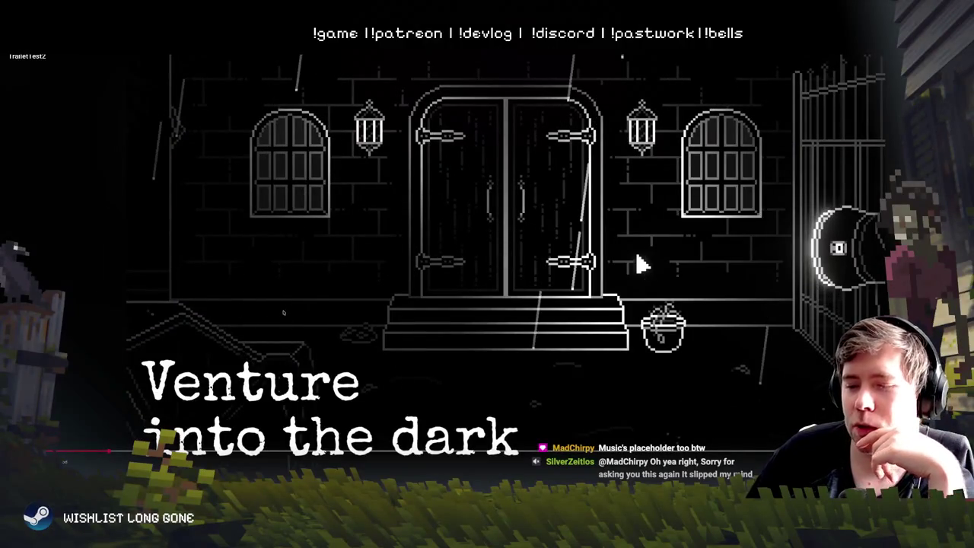
left_click(643, 264)
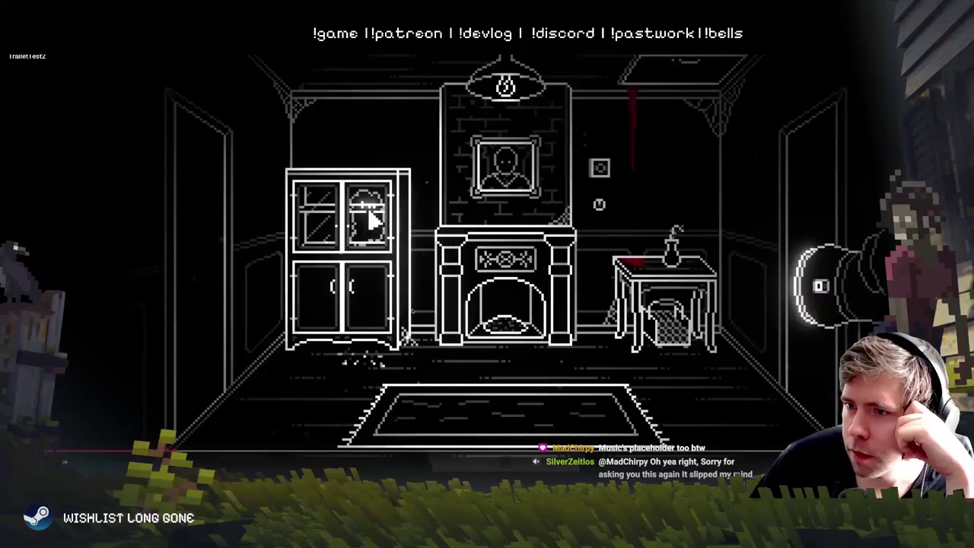
left_click_drag(164, 454, 100, 450)
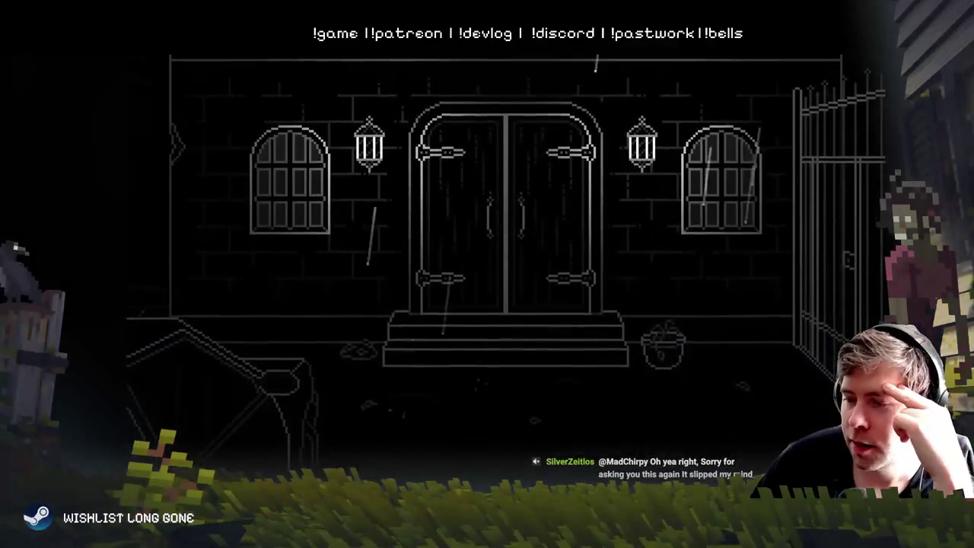
Step: Pause and resume the trailer, jumping back to the 'Venture into the dark' doorway title
left_click(641, 264)
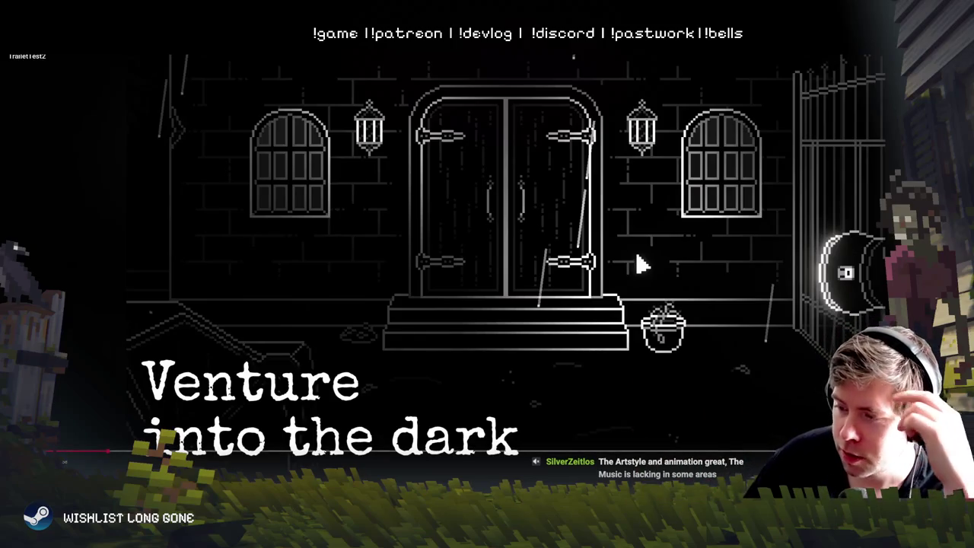
left_click(643, 264)
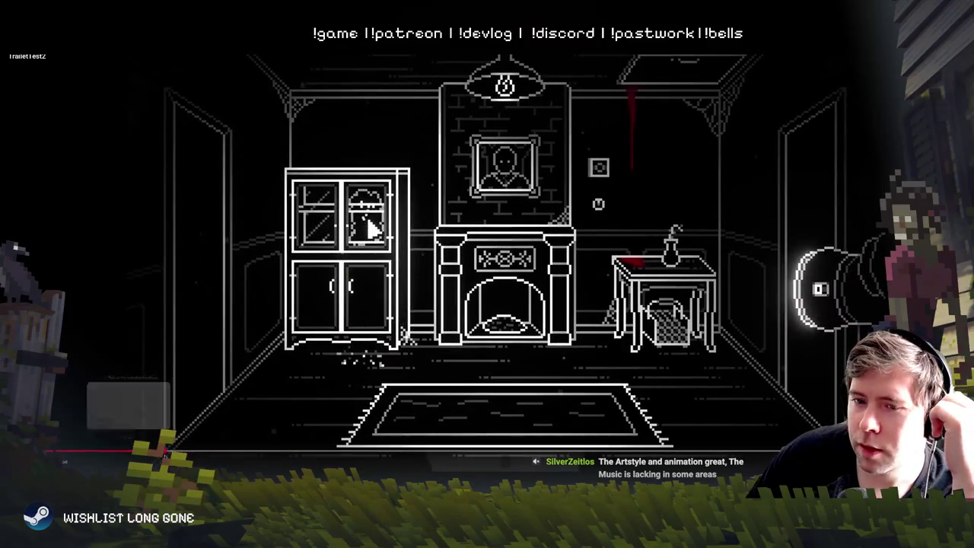
left_click(119, 450)
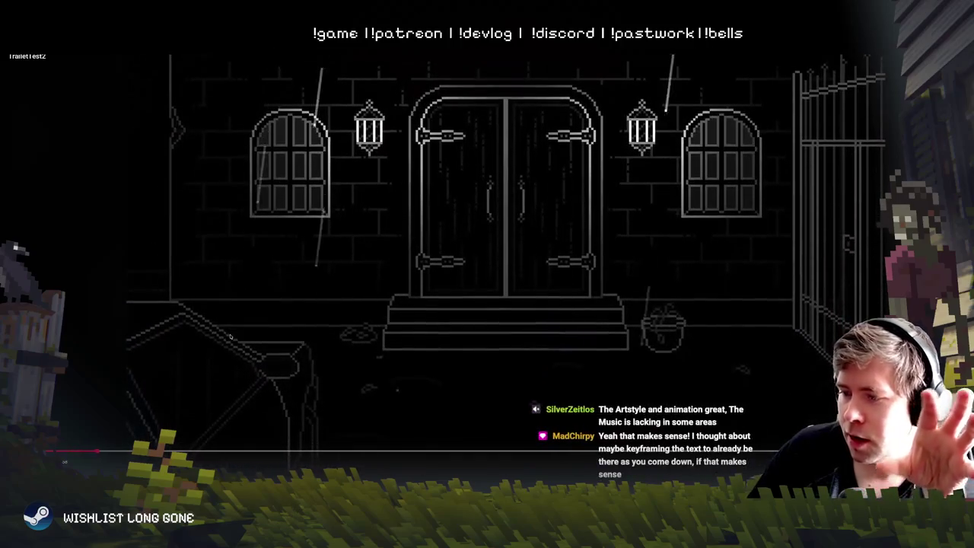
left_click(641, 264)
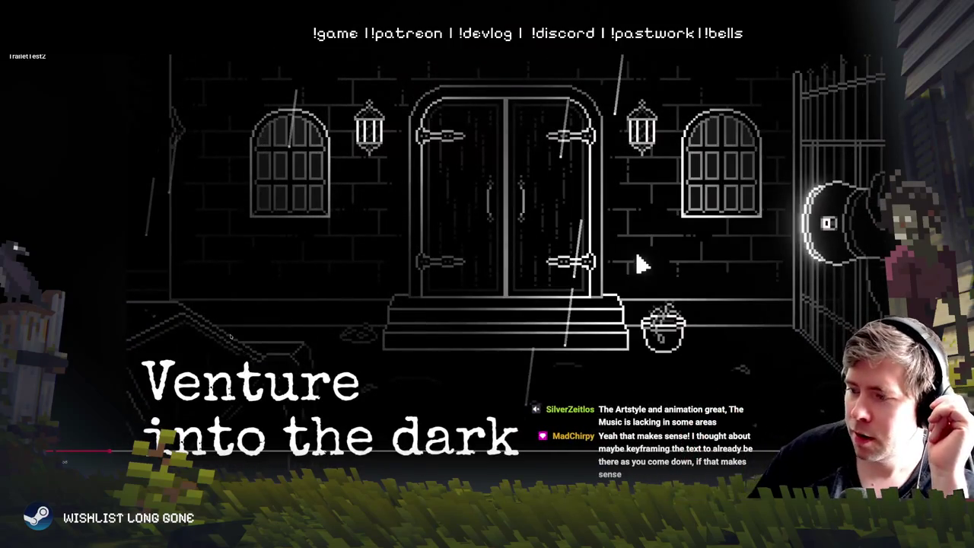
left_click(641, 263)
Step: Step the trailer into the room interior, pause on the fireplace room, then resume
left_click(641, 264)
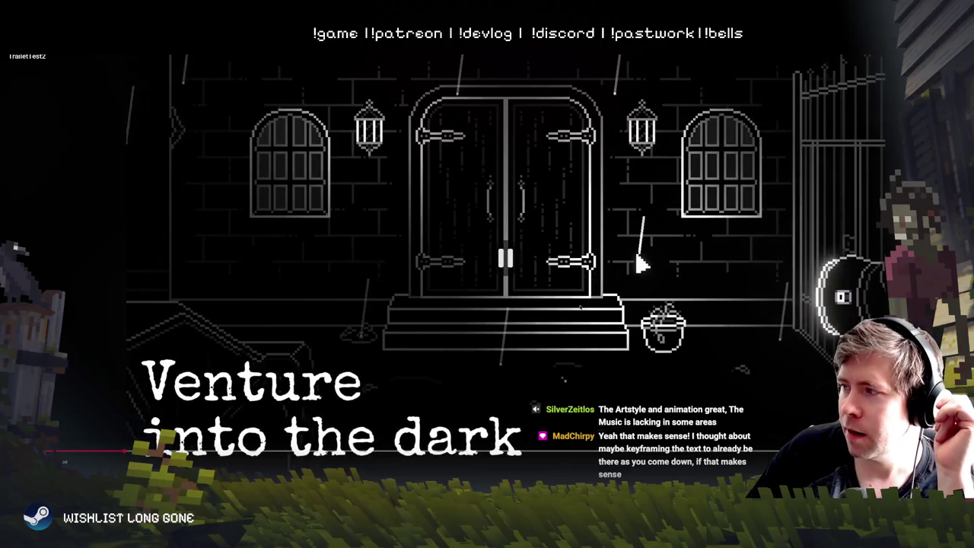
left_click(642, 264)
left_click(449, 358)
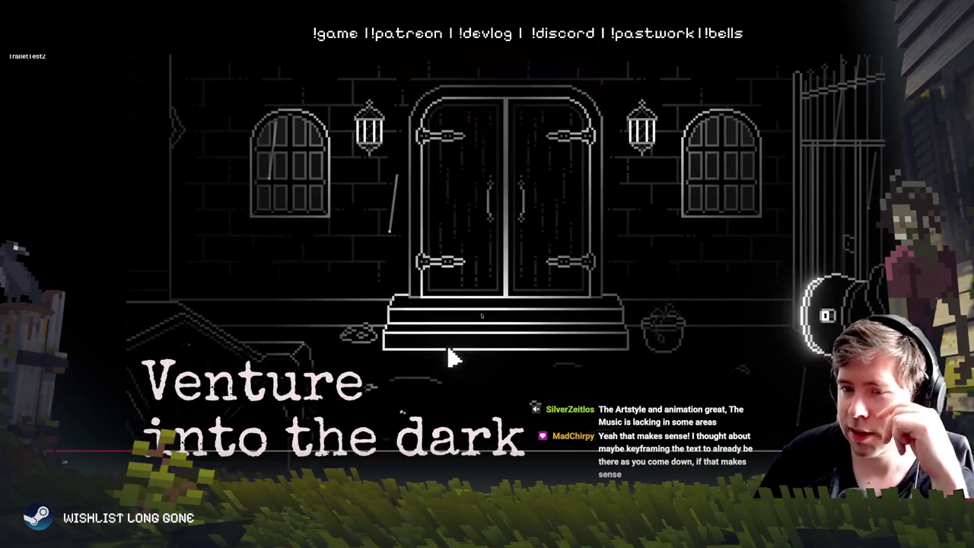
left_click(449, 358)
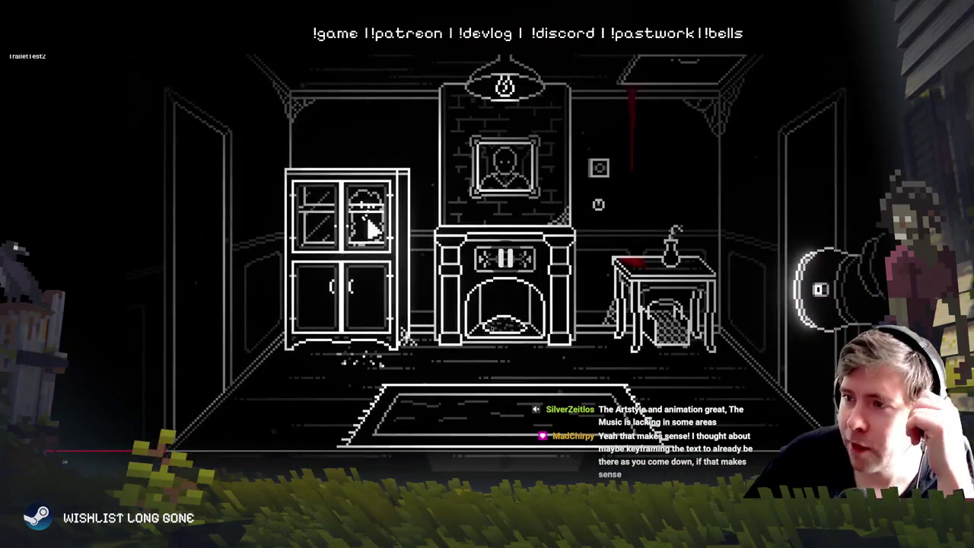
left_click(483, 347)
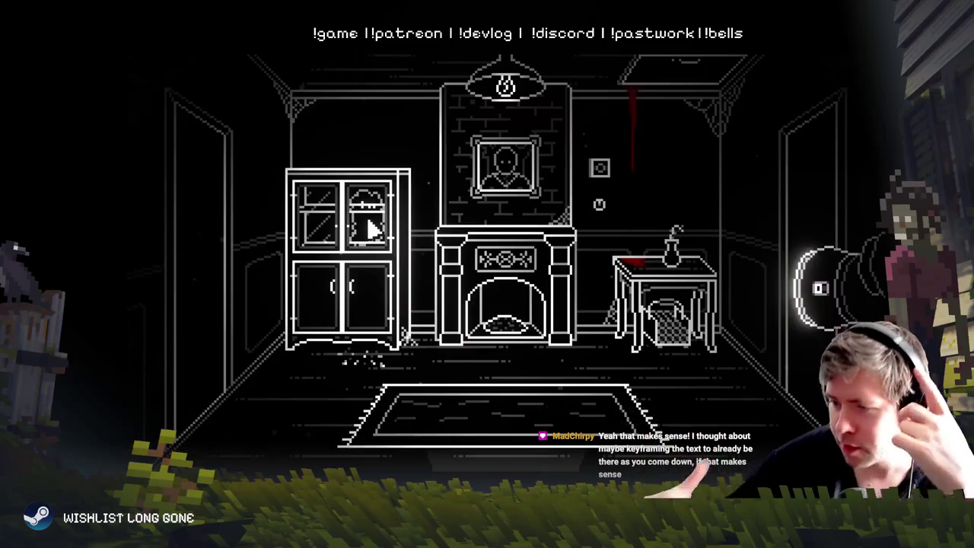
key("space")
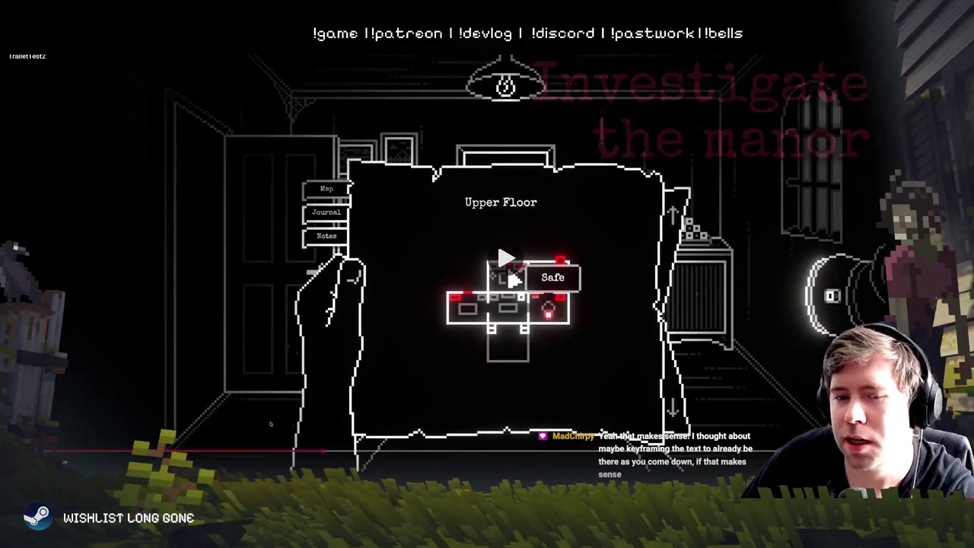
Step: Pause and resume at the elevator scene, then skip ahead toward the trailer's end
left_click(482, 335)
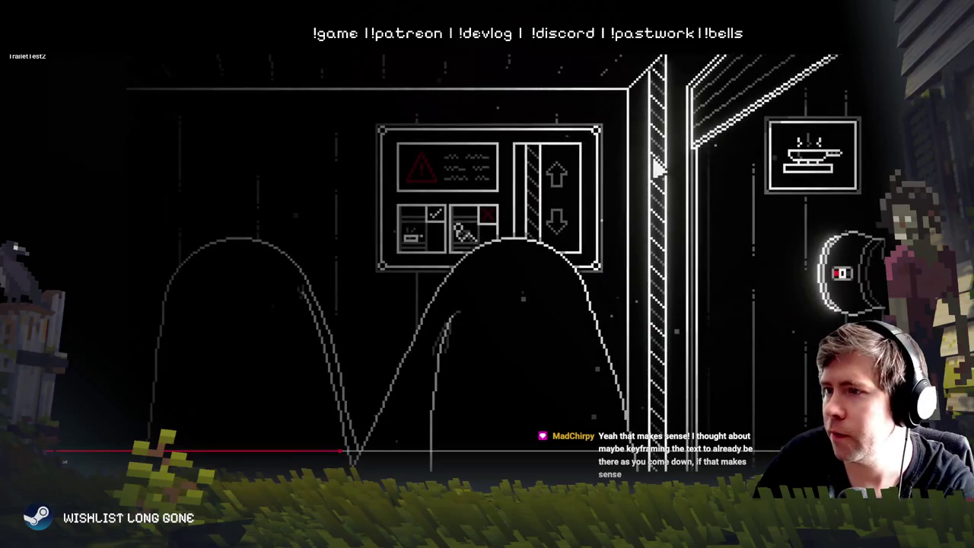
left_click(657, 167)
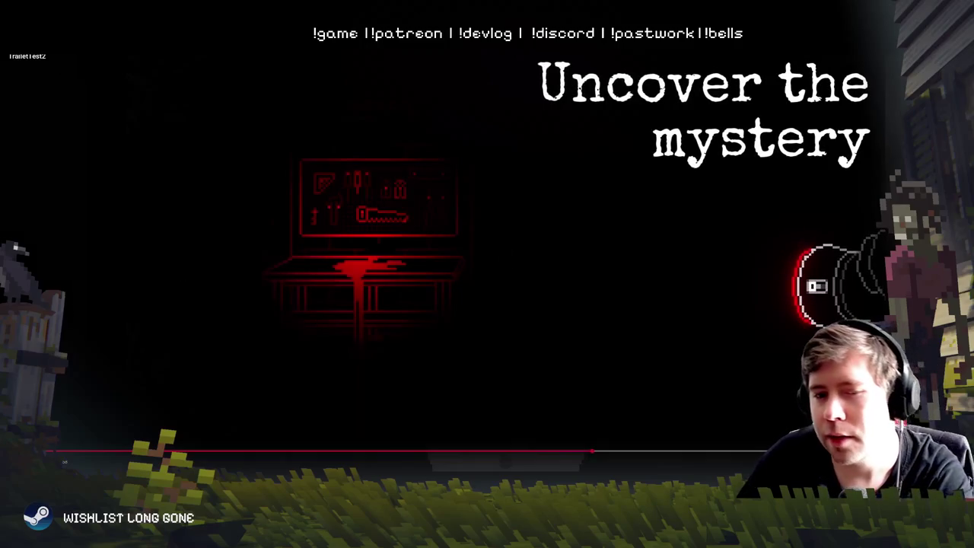
left_click(670, 453)
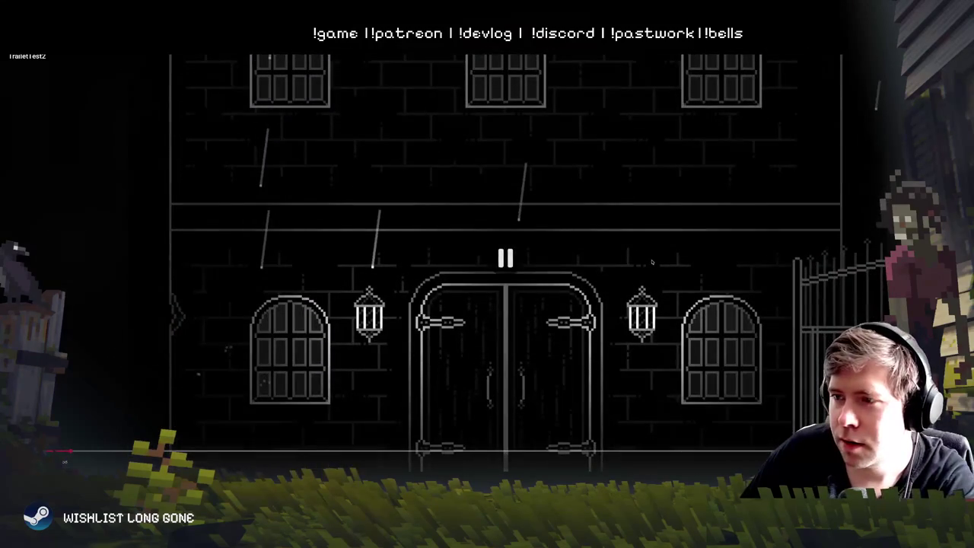
Step: Resume the trailer past the title, then seek back to the wider building shot and replay it
left_click(654, 263)
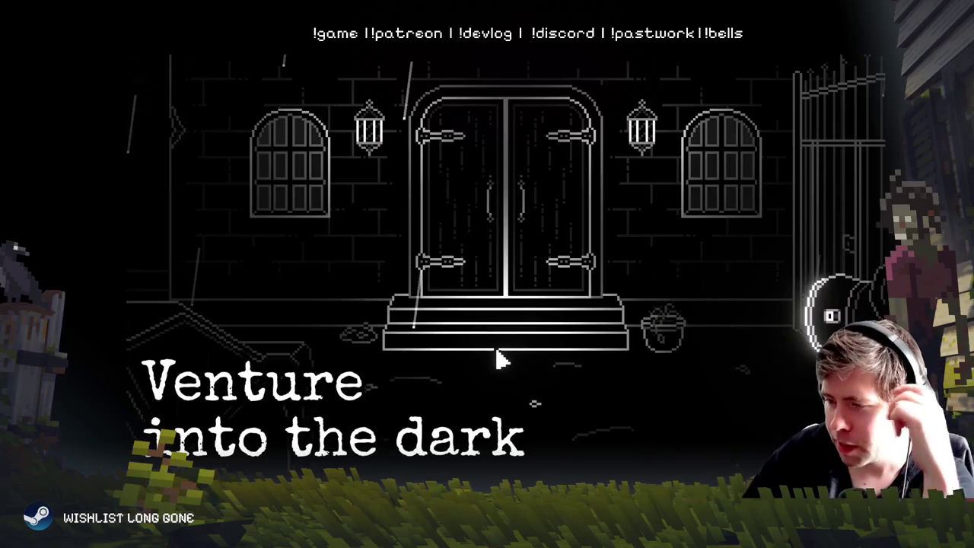
mouse_move(465, 360)
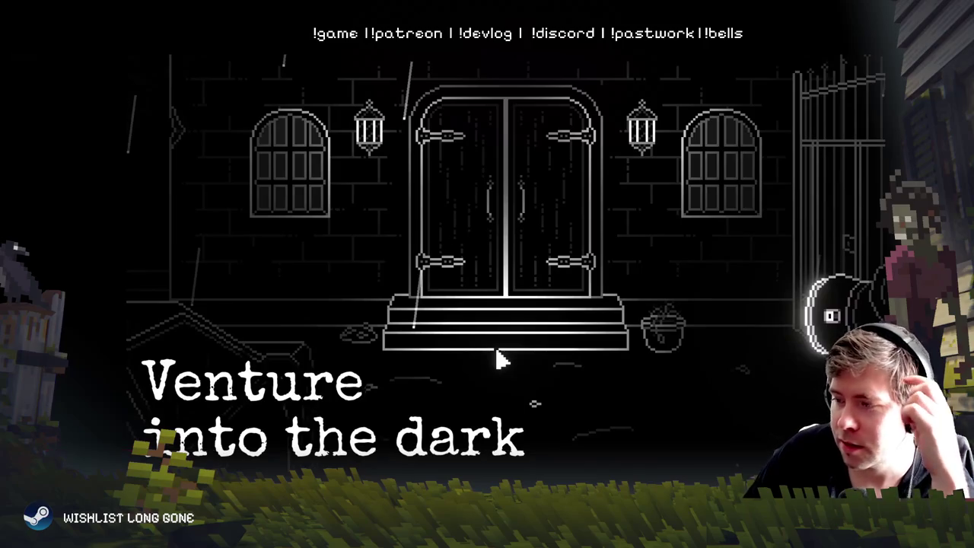
mouse_move(479, 276)
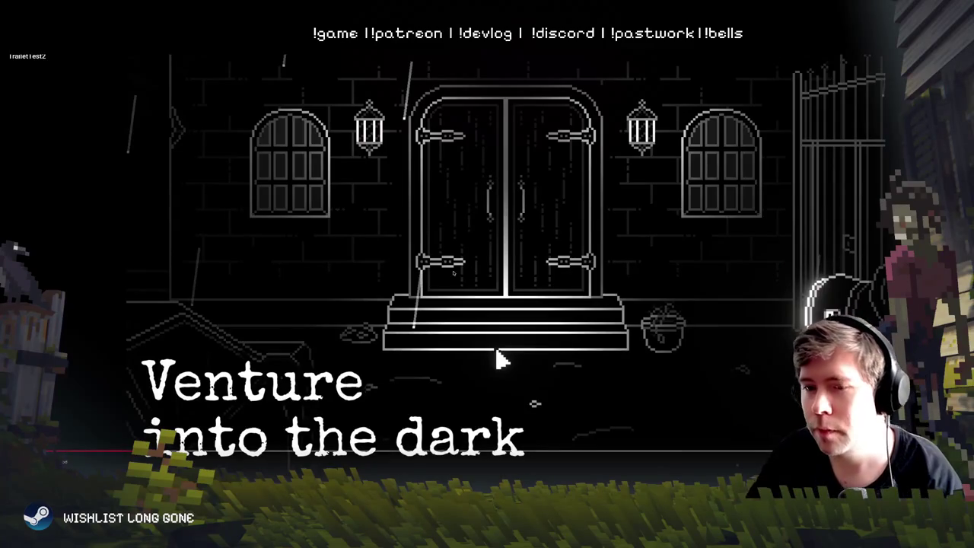
left_click(499, 359)
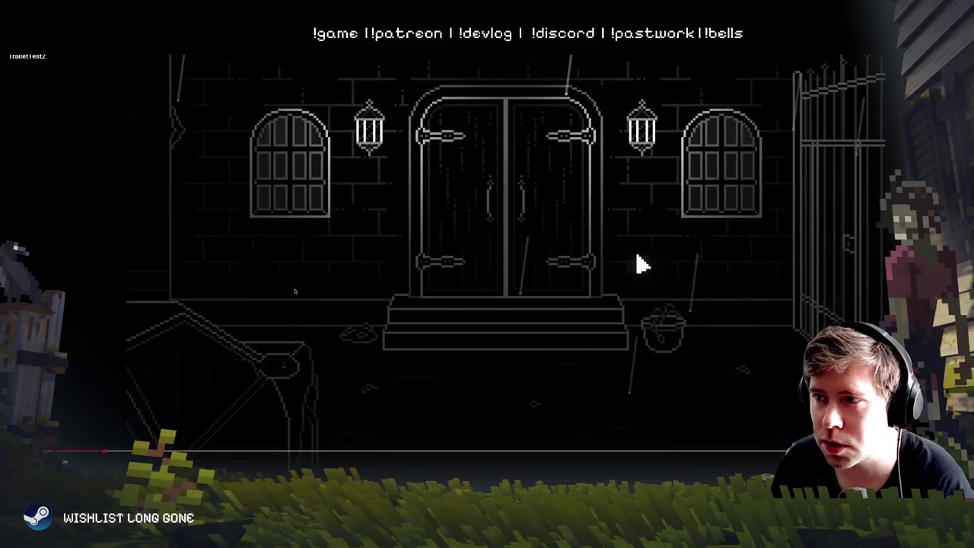
left_click(64, 450)
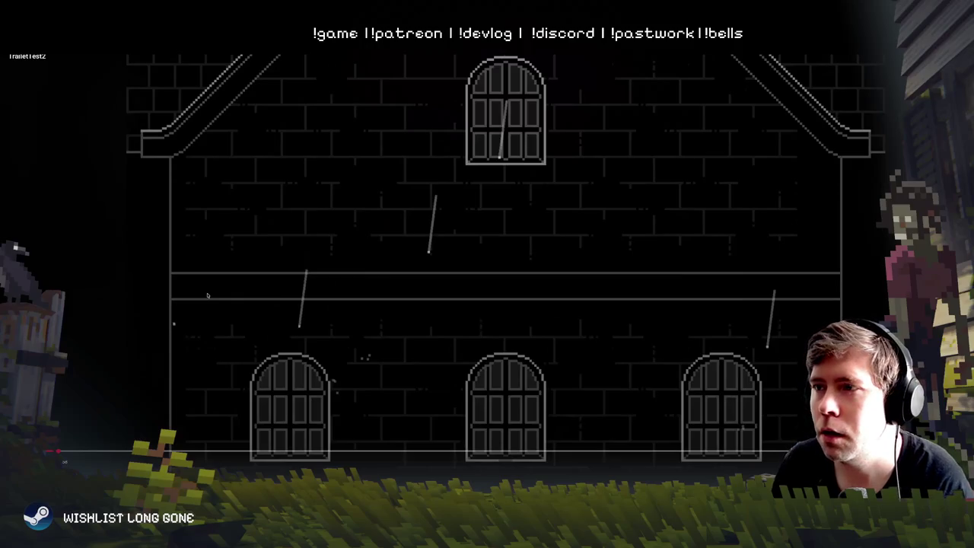
left_click(196, 355)
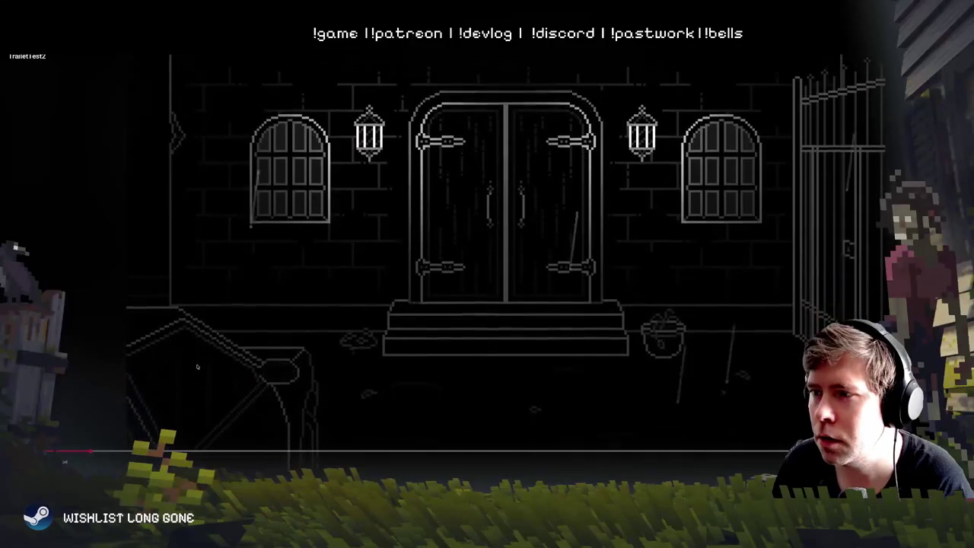
Step: Pause at the front doors and the 'Venture into the dark' title, then play into the manor and exit full screen
left_click(638, 263)
left_click(637, 262)
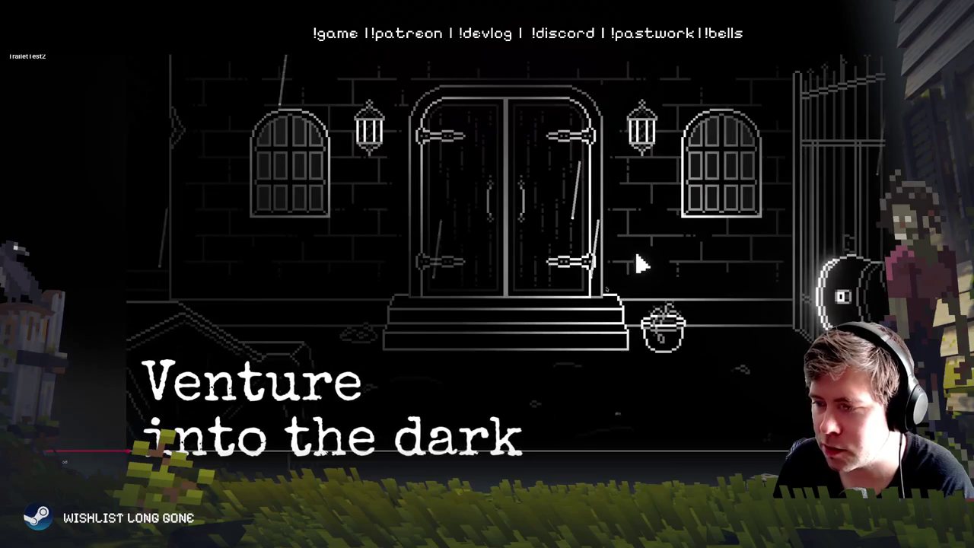
left_click(619, 304)
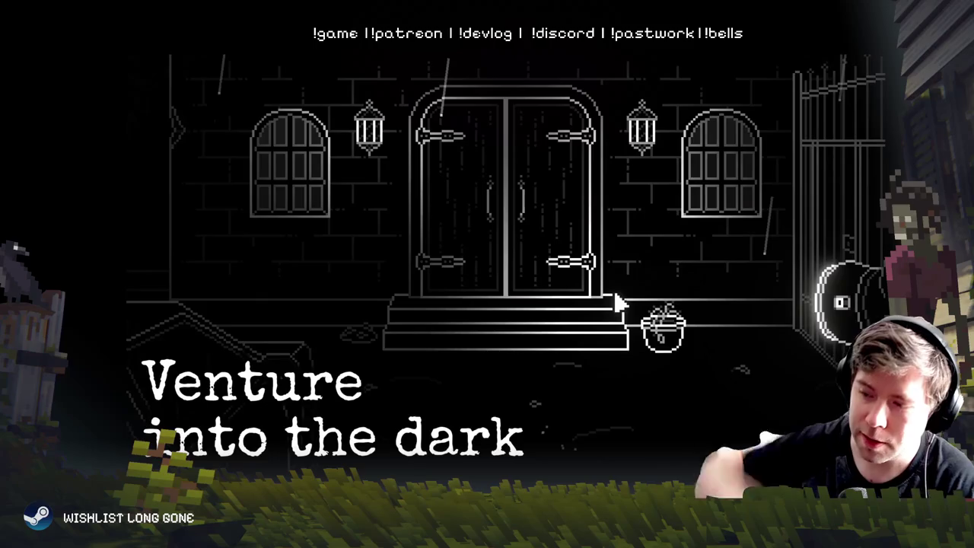
mouse_move(64, 460)
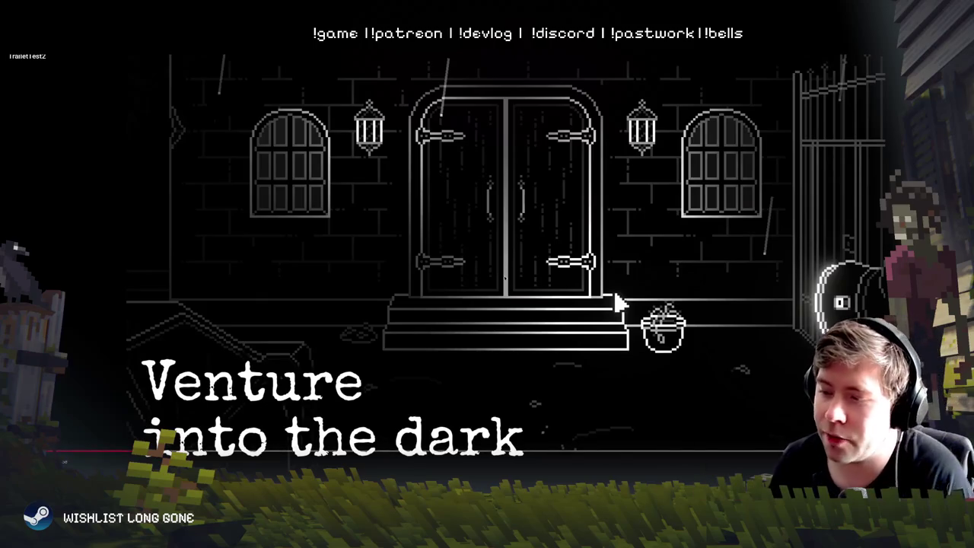
left_click(453, 320)
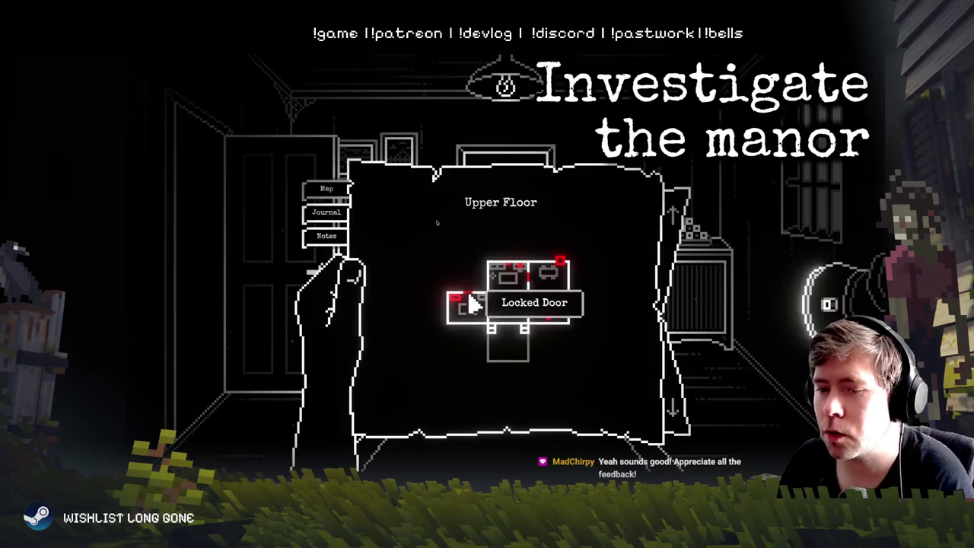
key("Escape")
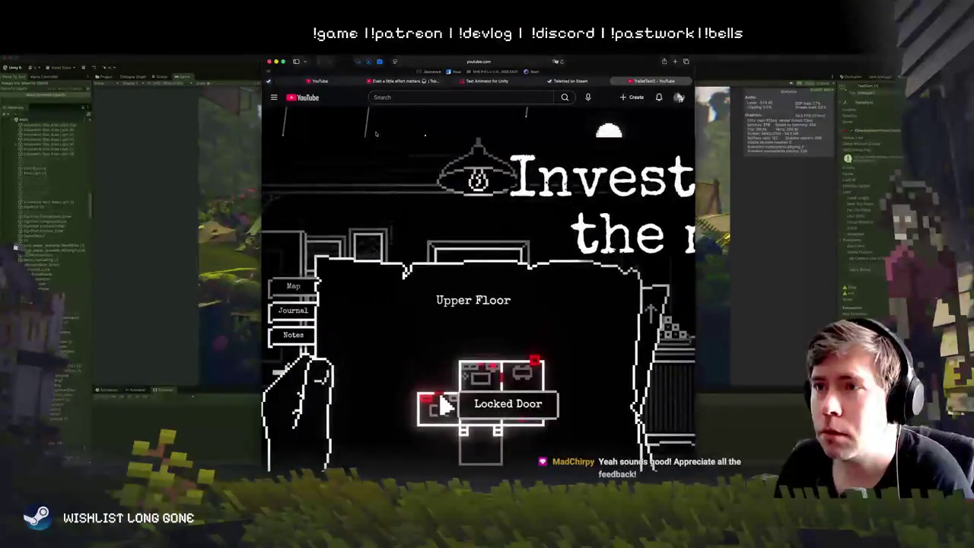
Step: Switch from the browser back to the Unity editor showing the overgrown street in the Game view
key("super+Tab")
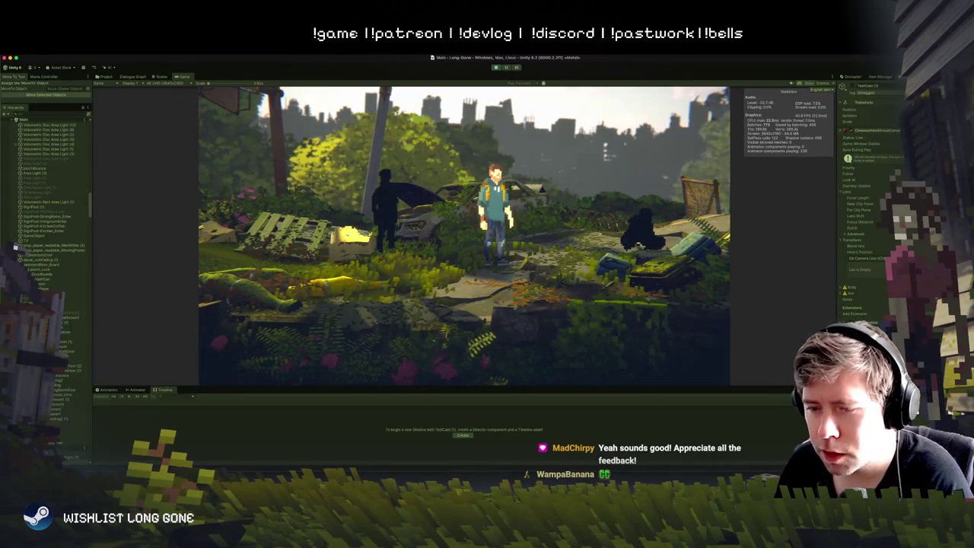
left_click(453, 238)
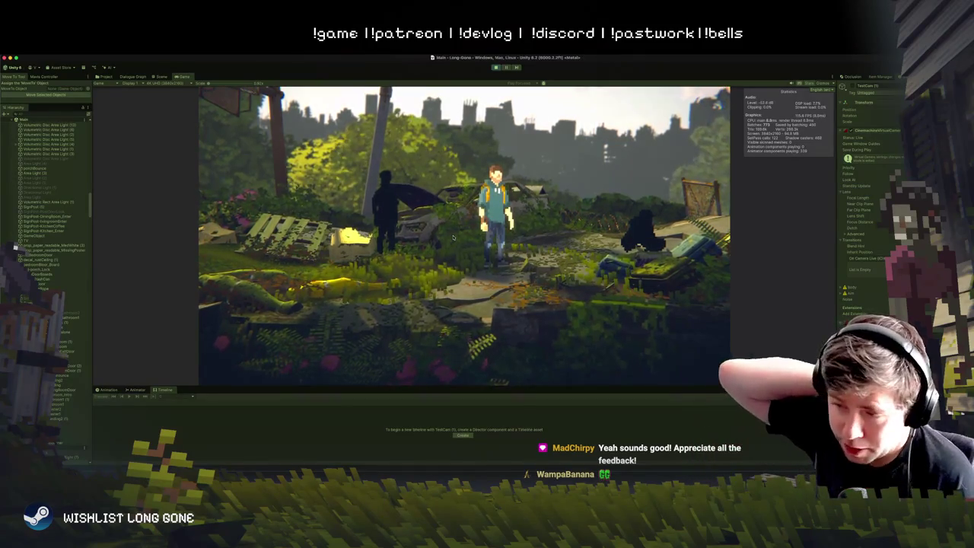
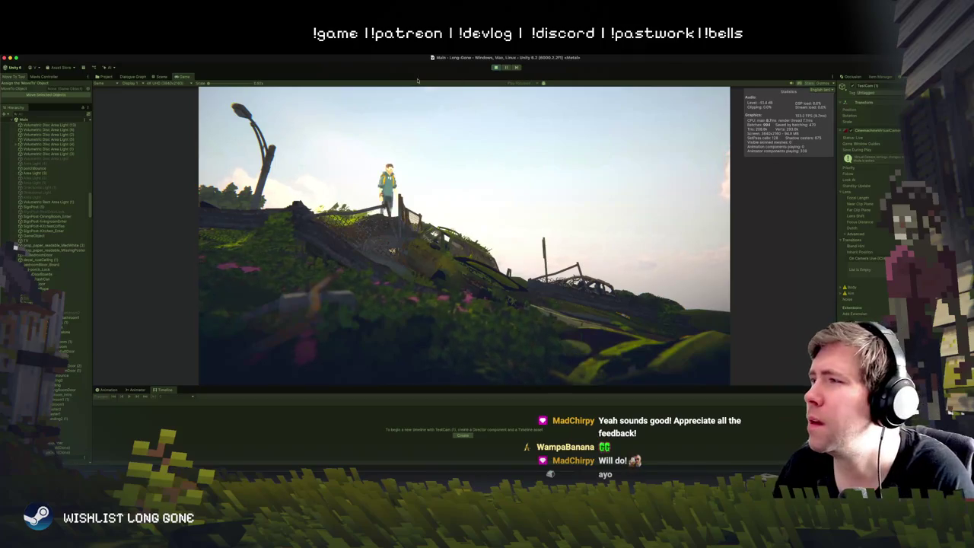
Step: Copy TestCam (1)'s Cinemachine component values while playing, then exit Play mode
right_click(864, 103)
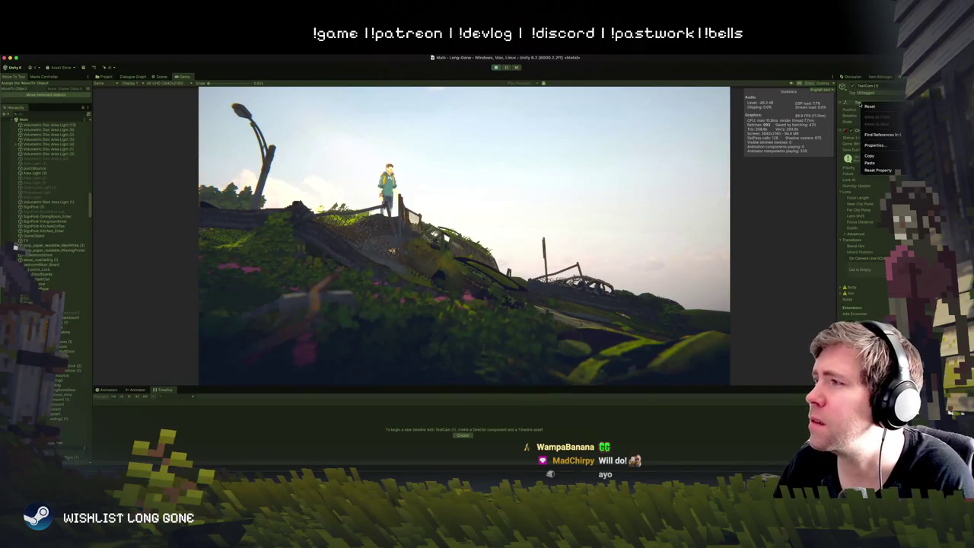
left_click(878, 157)
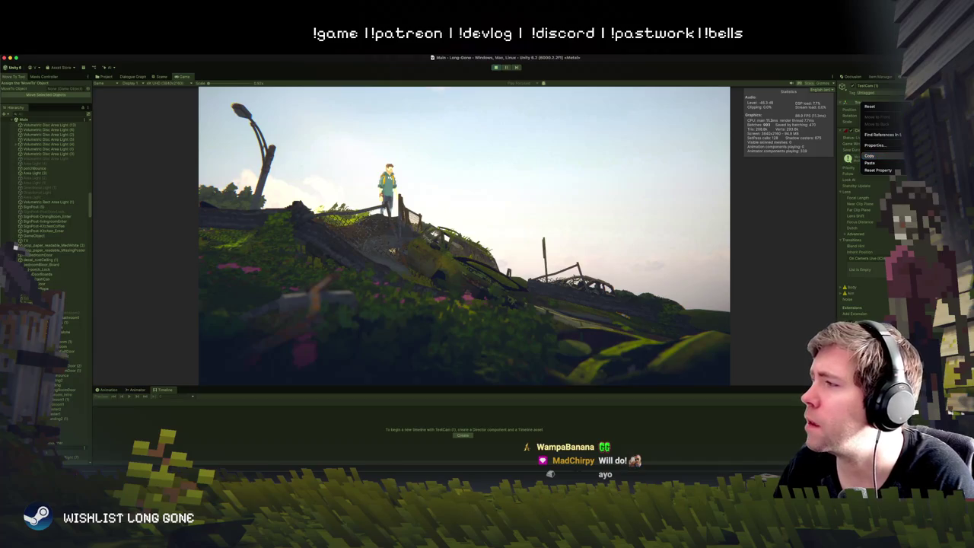
key("super+p")
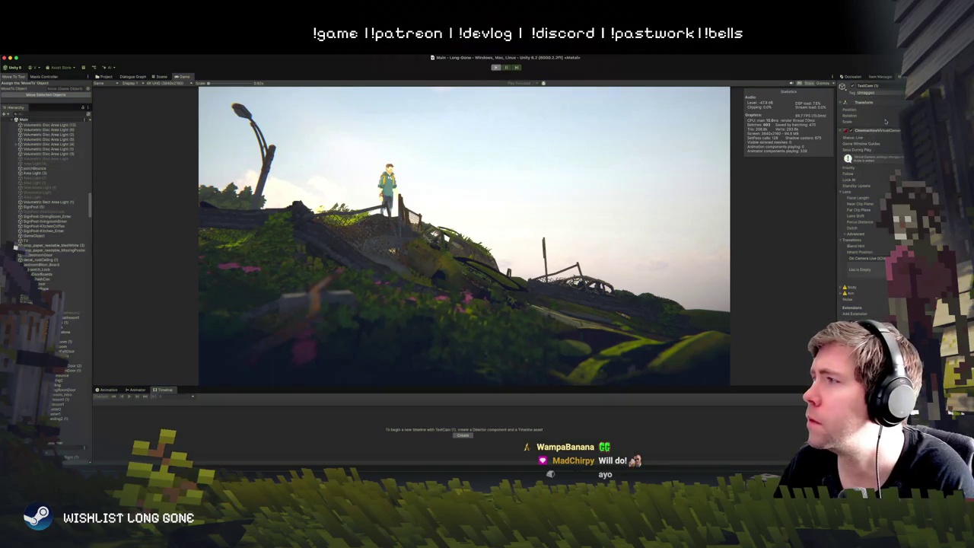
key("super+p")
Step: Paste the copied component values into TestCam (1) and return to the Scene view
right_click(870, 104)
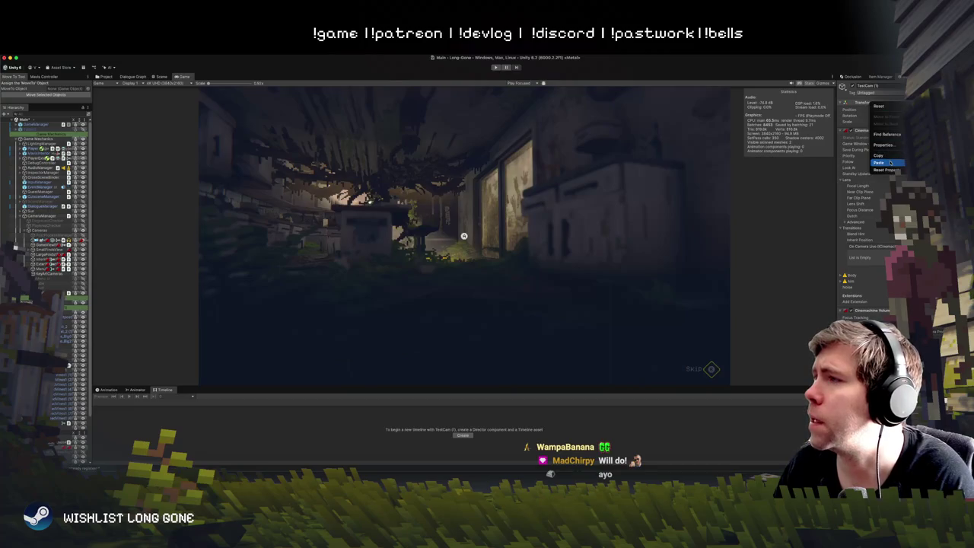
left_click(879, 162)
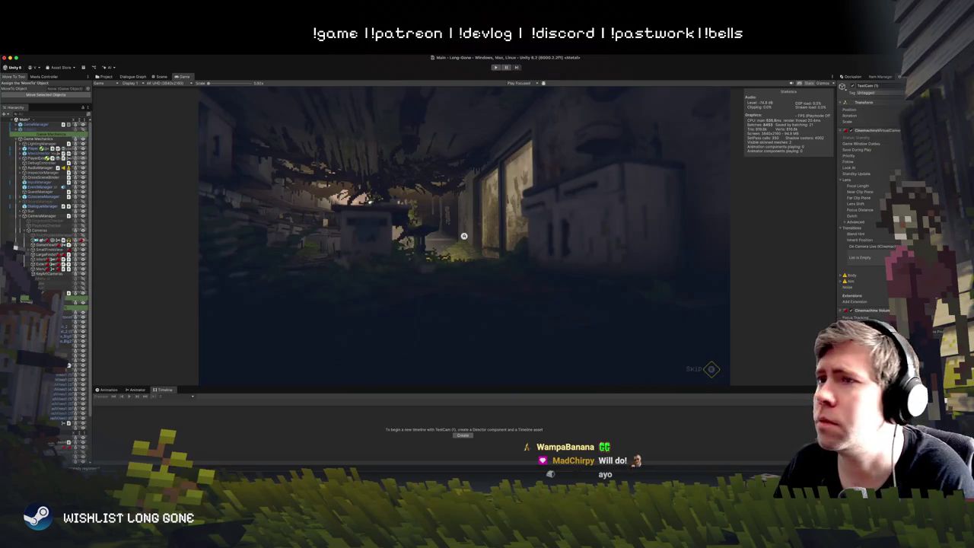
left_click(160, 77)
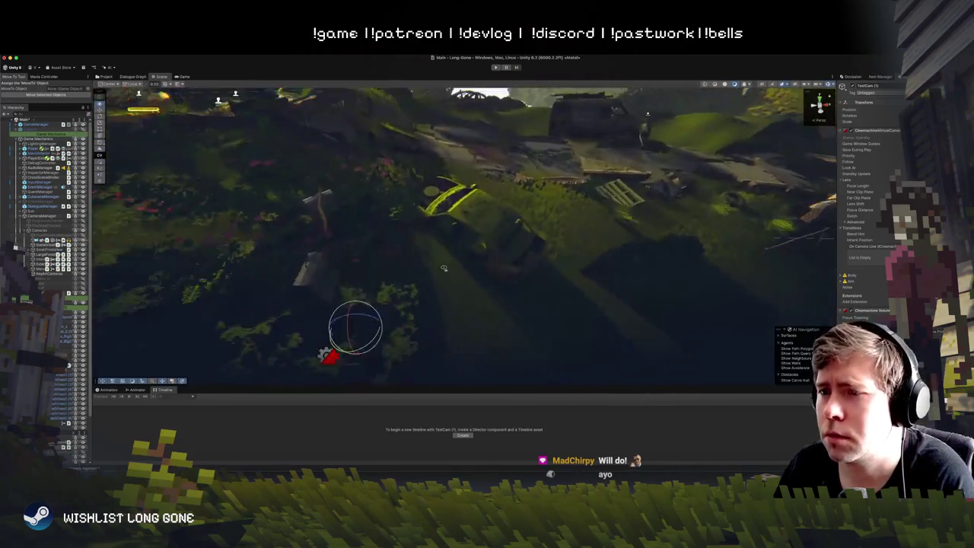
Step: Select CameraZone_KitchenRight with the Move tool, enter Play mode and walk the character right
key("w")
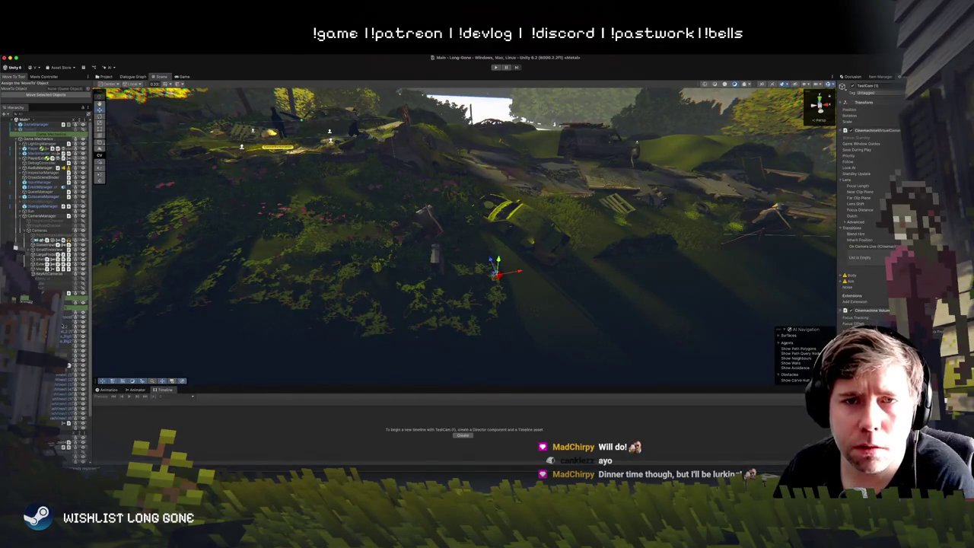
scroll(49, 228, "down", 3)
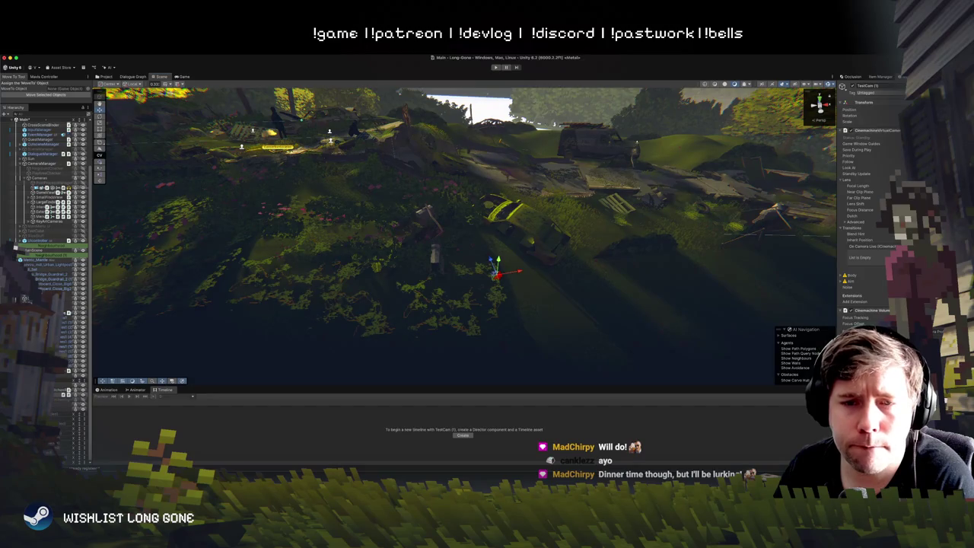
left_click(63, 391)
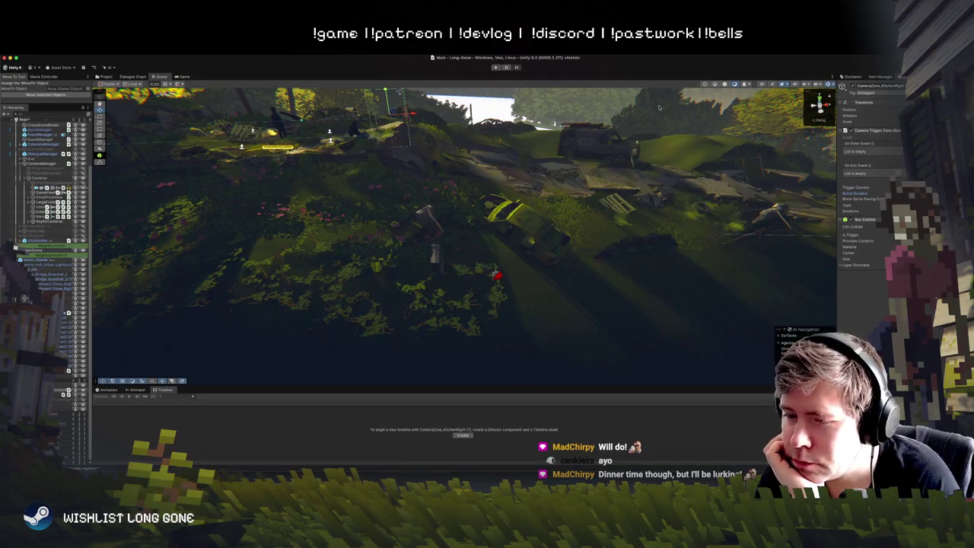
key("super+p")
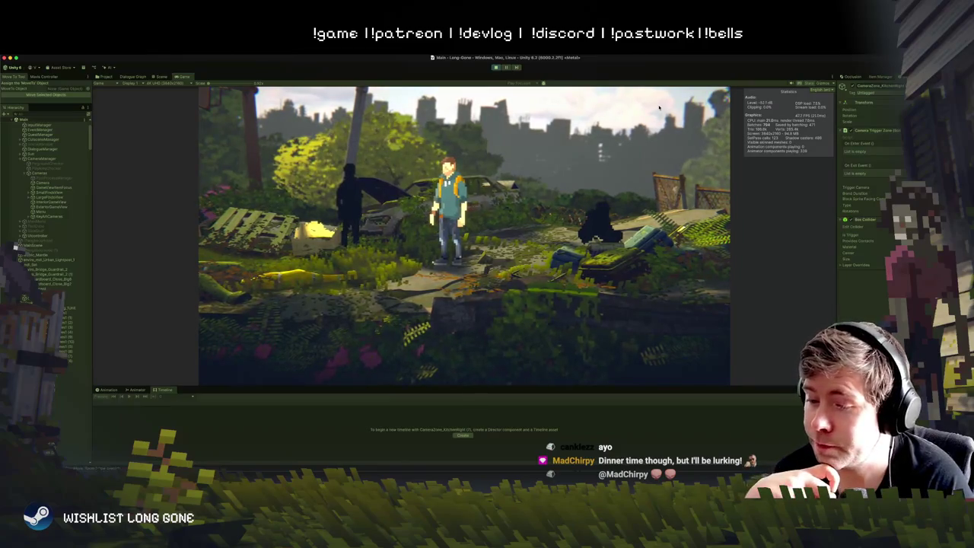
key("d")
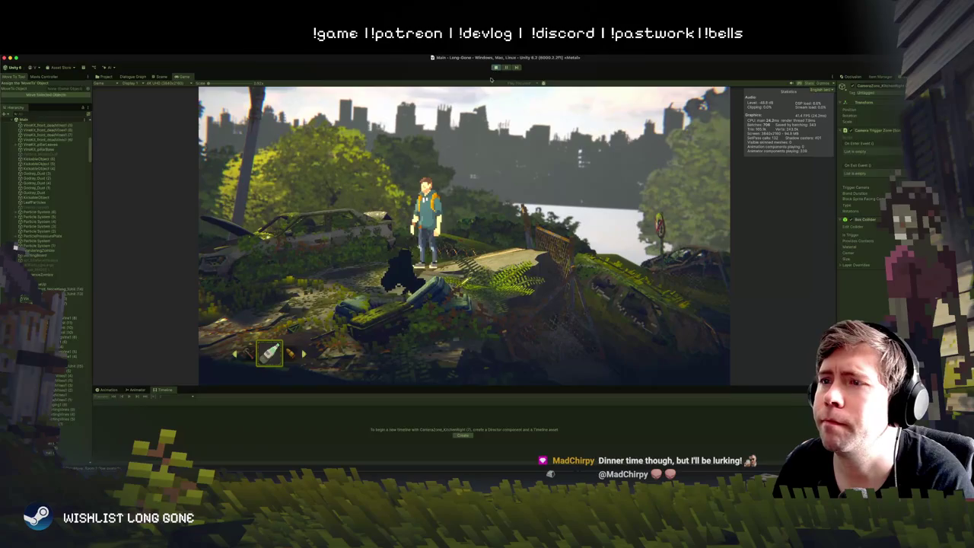
Step: Exit Play mode with Ctrl+P, back to the Scene view of the overgrown hillside
key("ctrl+p")
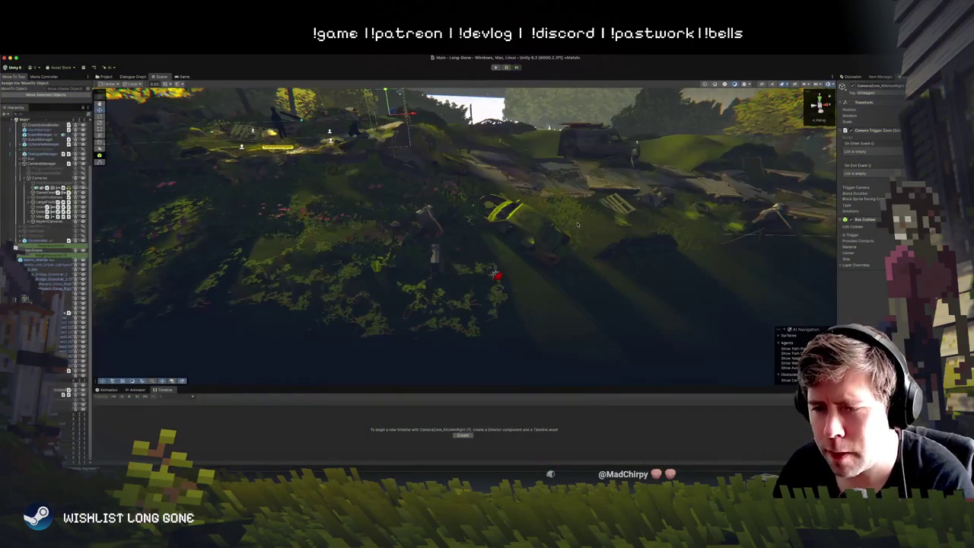
Step: Frame CameraZone_KitchenRight, check TestCam (1), and orbit the view around the clearing
key("f")
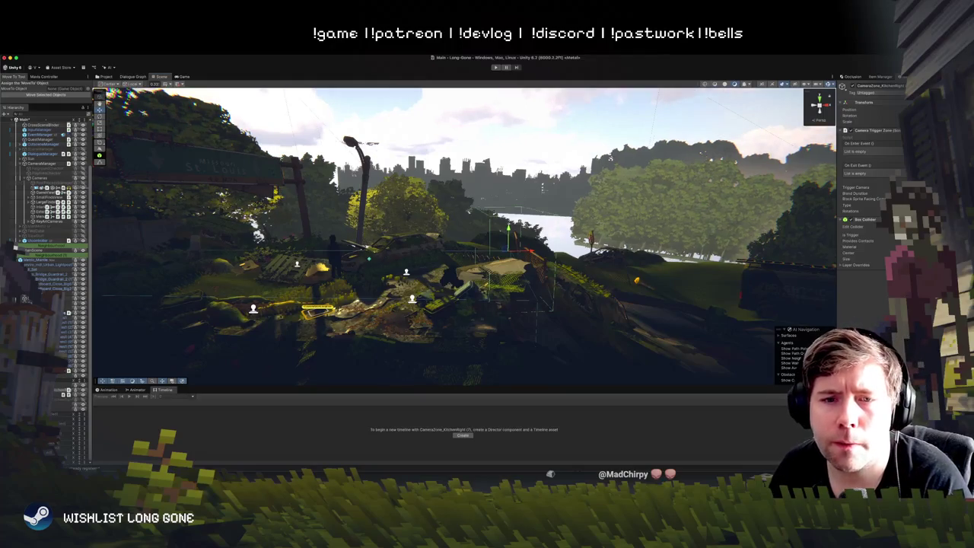
left_click(65, 394)
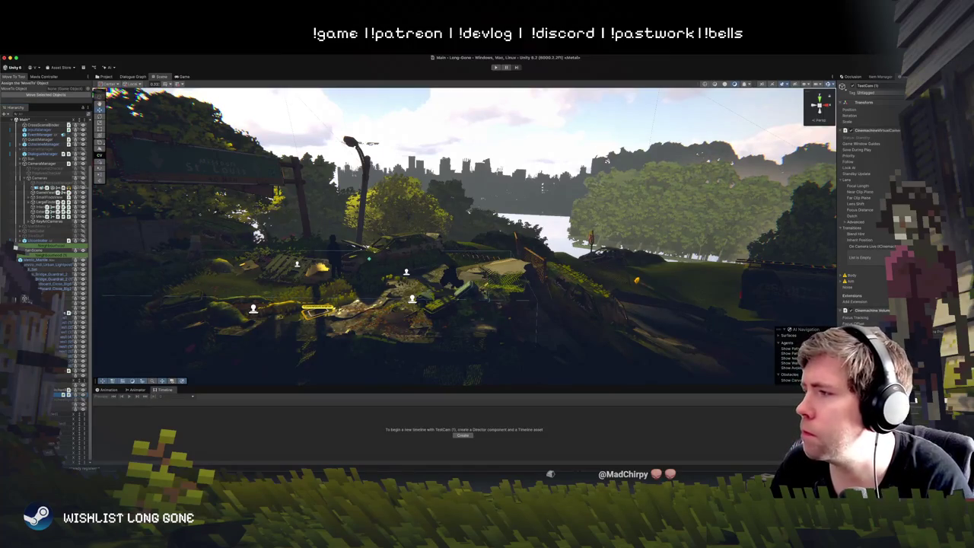
left_click(61, 390)
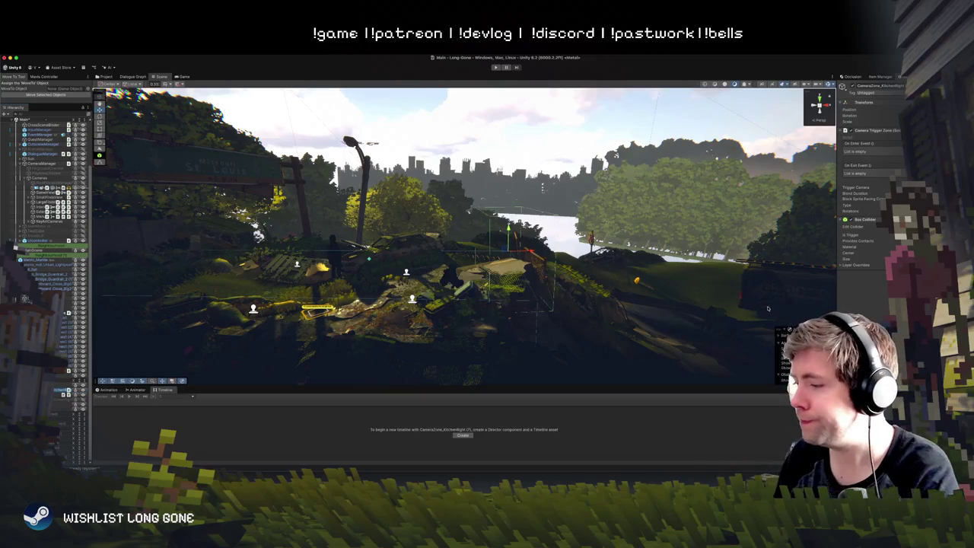
mouse_move(536, 308)
left_mouse_down()
mouse_move(531, 183)
mouse_move(537, 305)
left_mouse_up()
left_click_drag(491, 177, 130, 193)
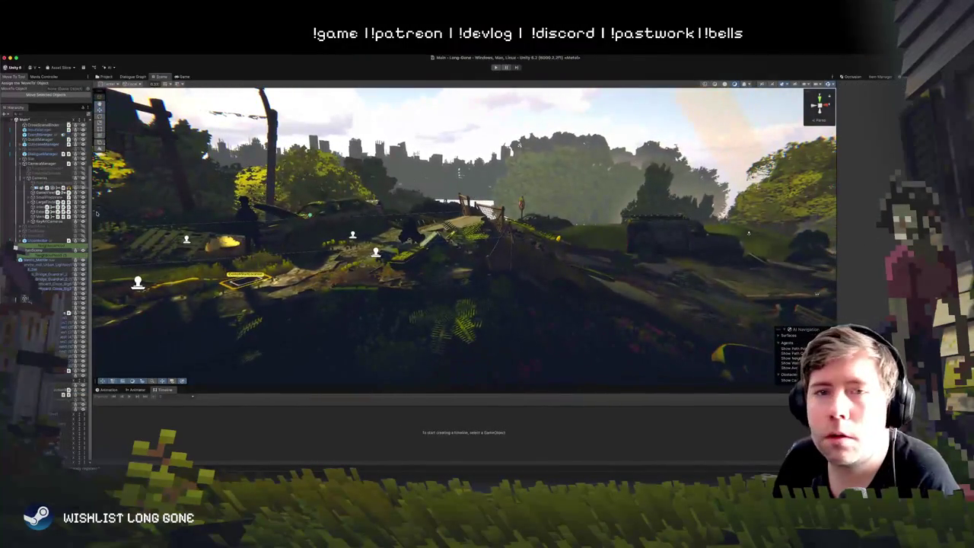
Step: Inspect the GameManager and LightingManager objects and fly across the overgrown hillside
scroll(33, 202, "up", 3)
left_click(42, 124)
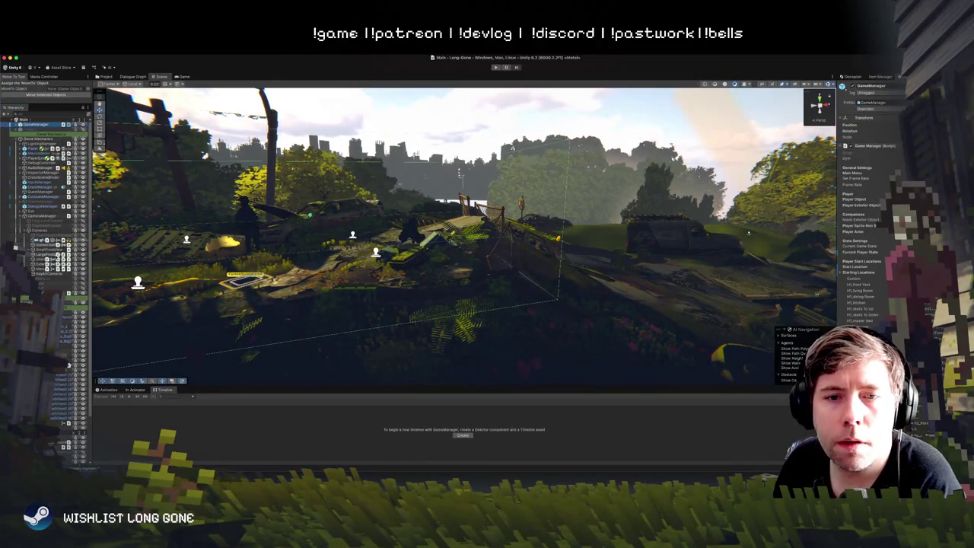
left_click(38, 144)
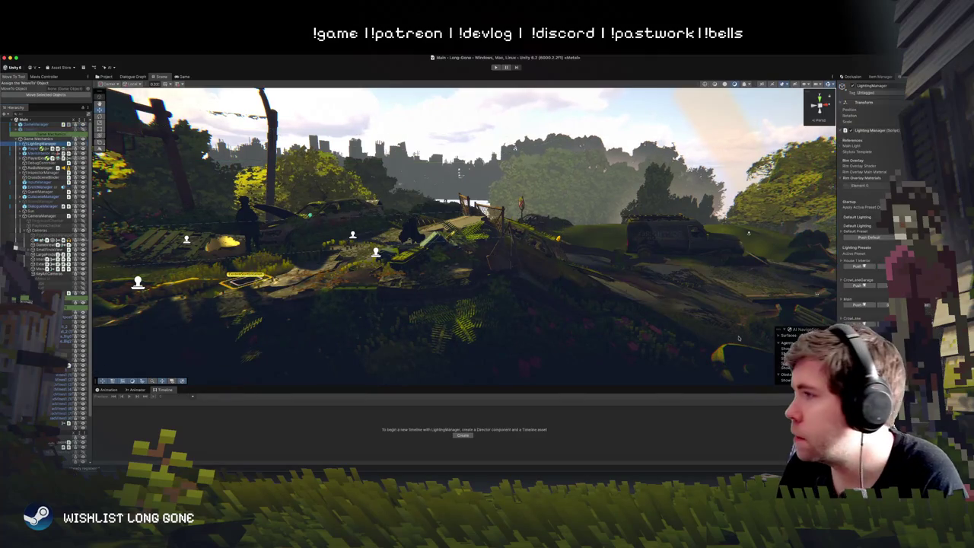
mouse_move(444, 188)
left_mouse_down()
mouse_move(433, 170)
mouse_move(487, 153)
mouse_move(470, 167)
mouse_move(462, 159)
mouse_move(452, 187)
mouse_move(501, 244)
left_mouse_up()
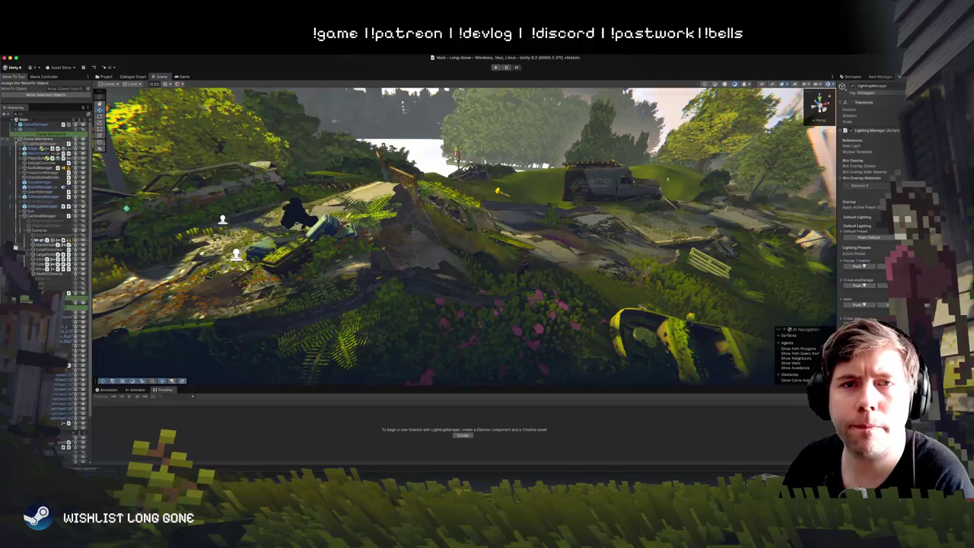
Step: Collapse the Hierarchy to scene roots, review TestCam (1)'s Inspector, then select CameraZone_KitchenRight
left_click(17, 121)
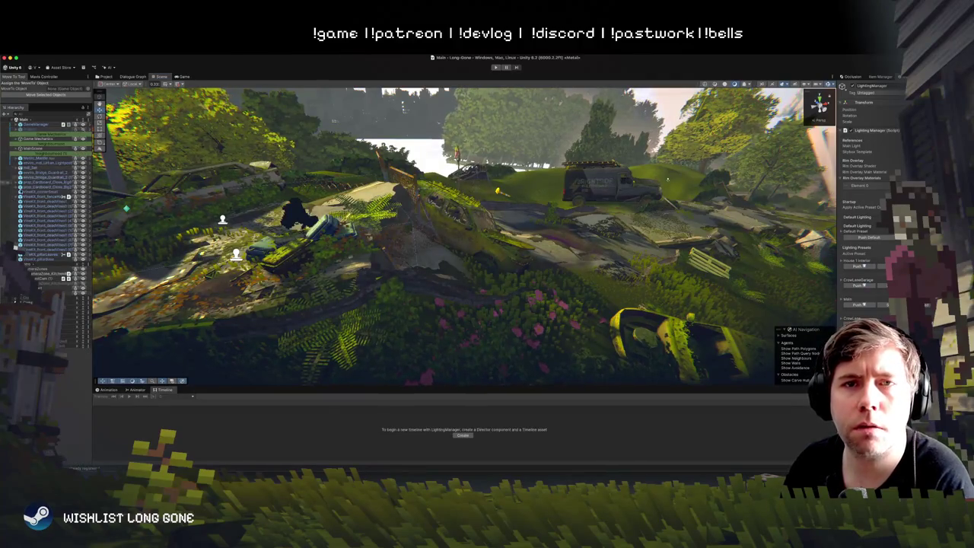
left_click(42, 278)
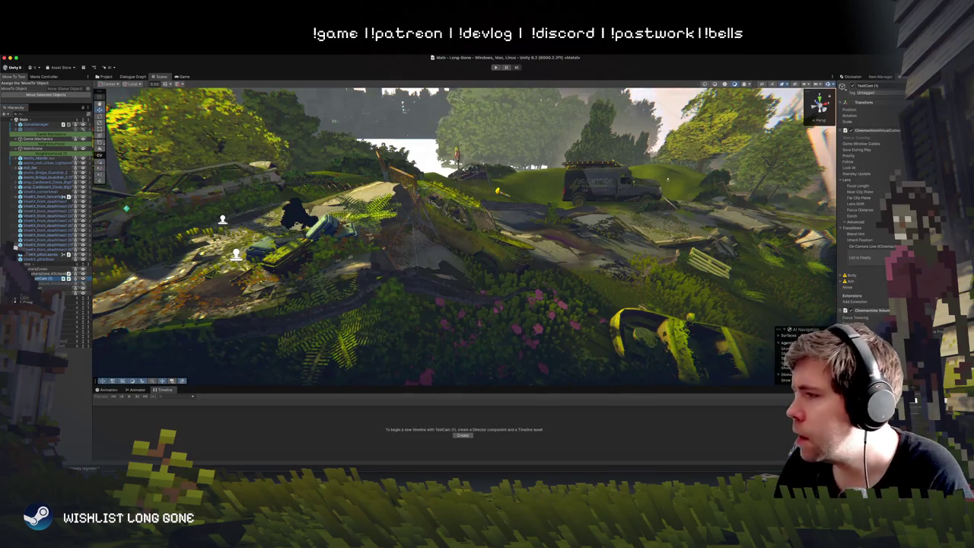
scroll(883, 251, "down", 3)
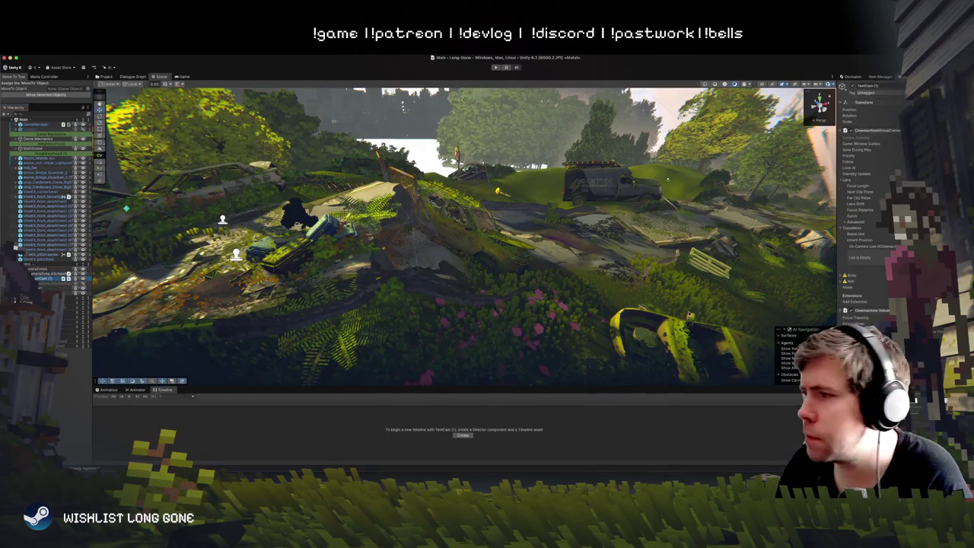
scroll(867, 197, "up", 3)
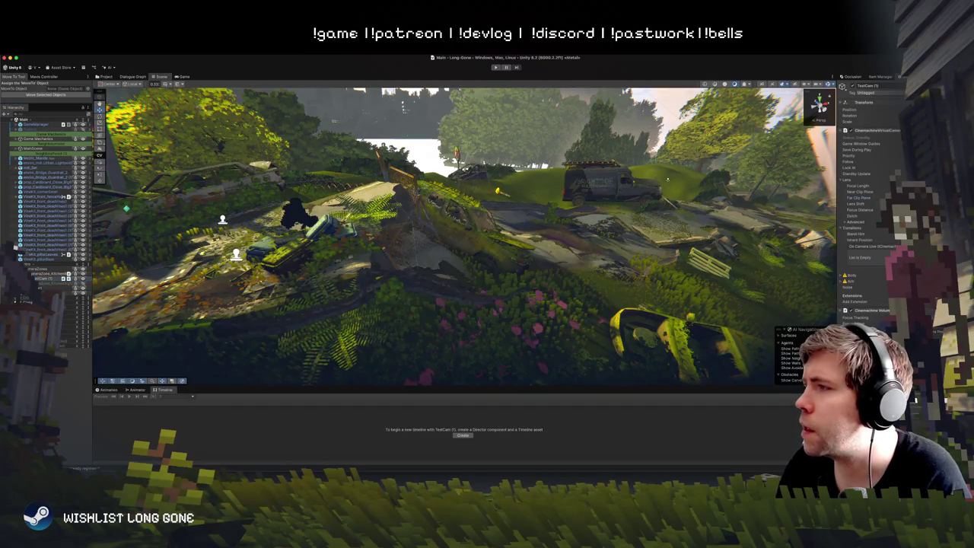
mouse_move(471, 198)
left_mouse_down()
mouse_move(481, 236)
mouse_move(508, 164)
left_mouse_up()
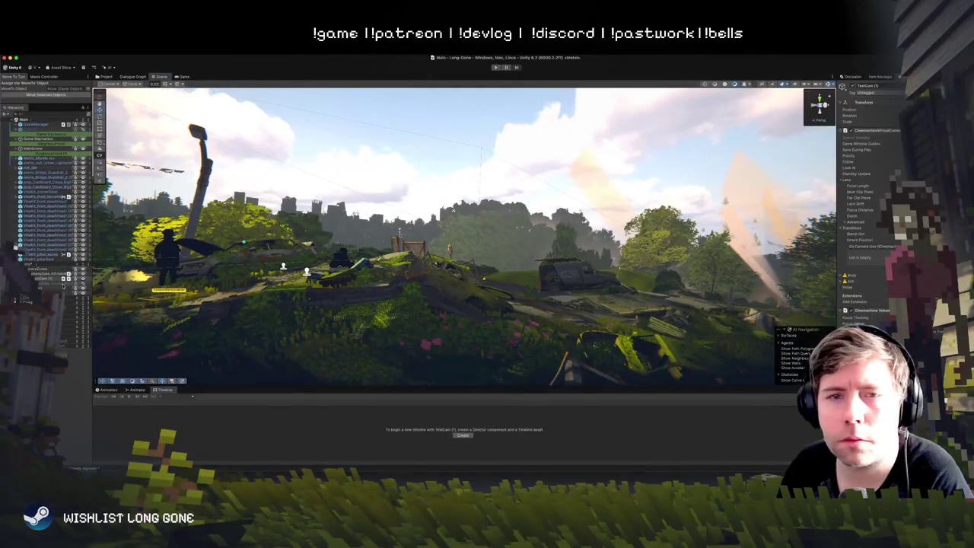
left_click(46, 273)
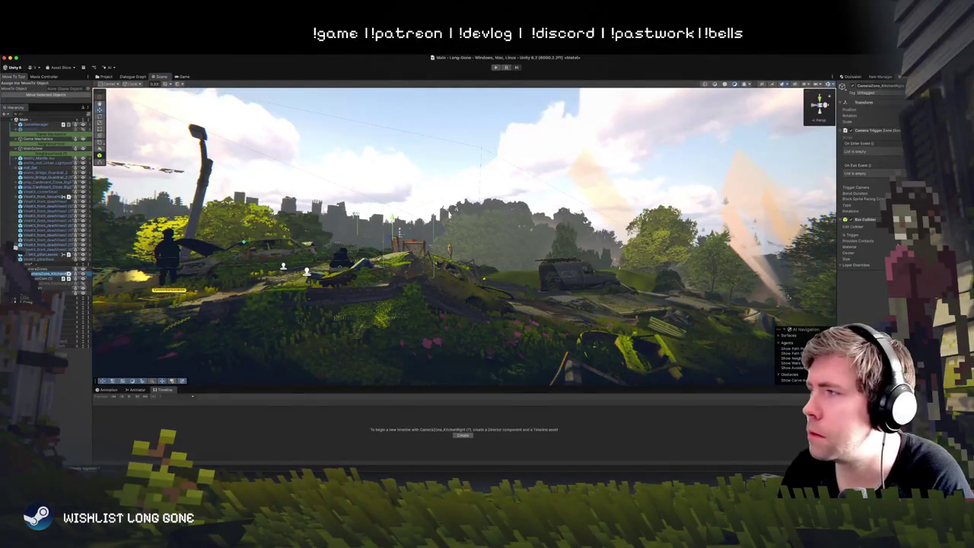
Step: Frame the kitchen camera zones and a TestCam, then dock the Game view right of the Scene view
key("f")
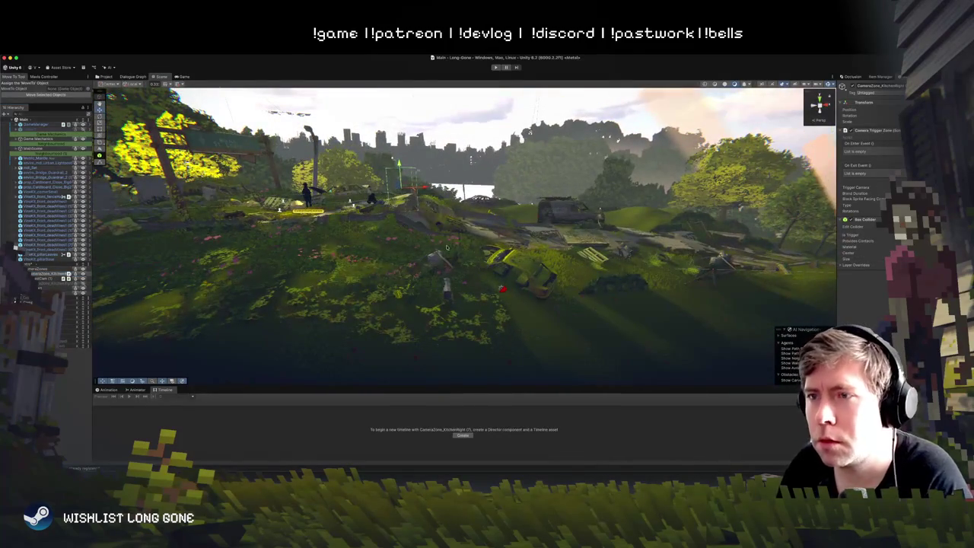
left_click(46, 282)
key("f")
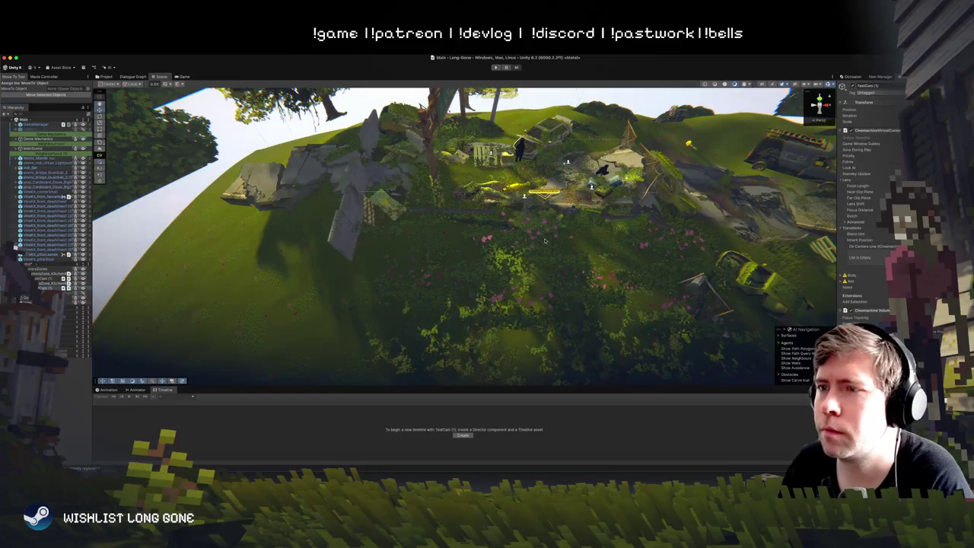
double_click(46, 288)
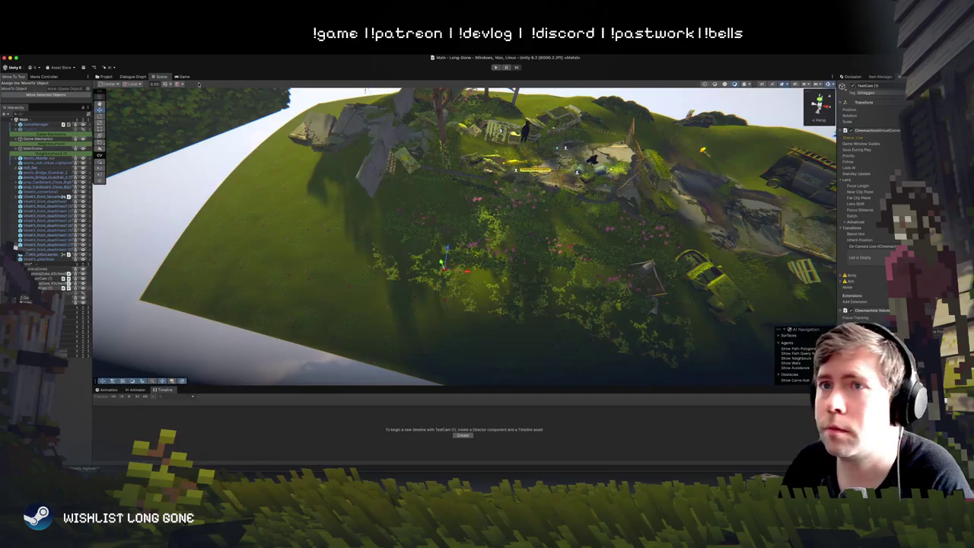
left_click_drag(183, 76, 759, 197)
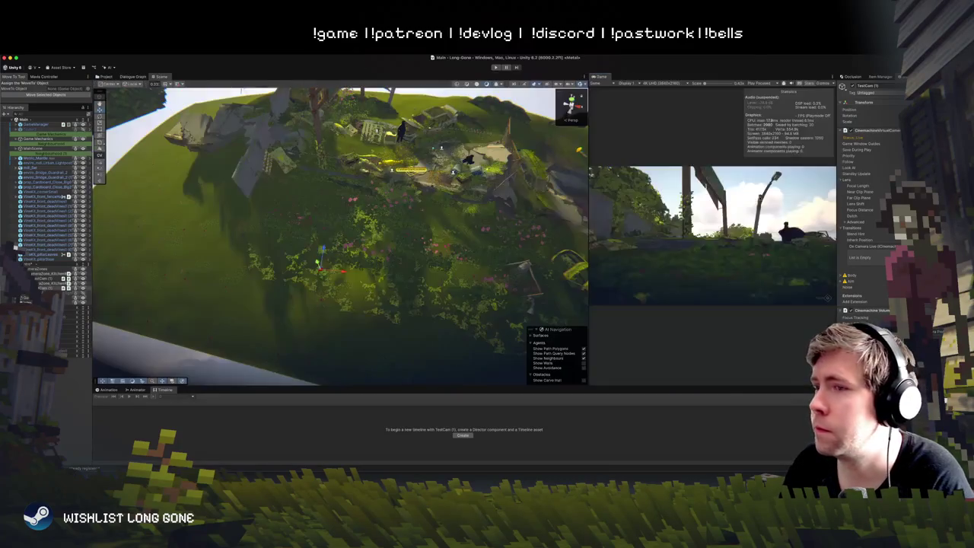
Step: Widen the Game panel and rotate TestCam toward the overgrown concrete walls
left_click_drag(587, 241, 386, 241)
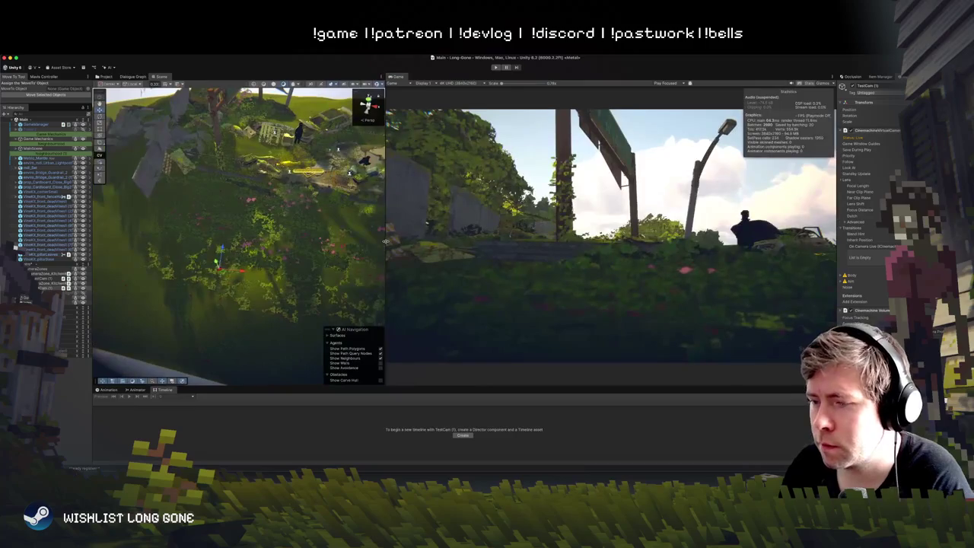
mouse_move(314, 251)
left_mouse_down()
mouse_move(314, 187)
mouse_move(302, 283)
left_mouse_up()
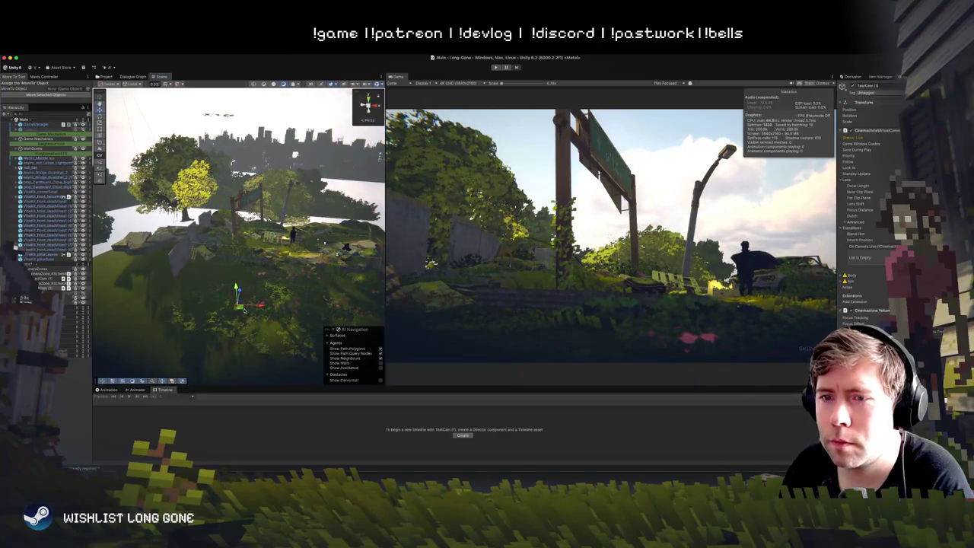
key("e")
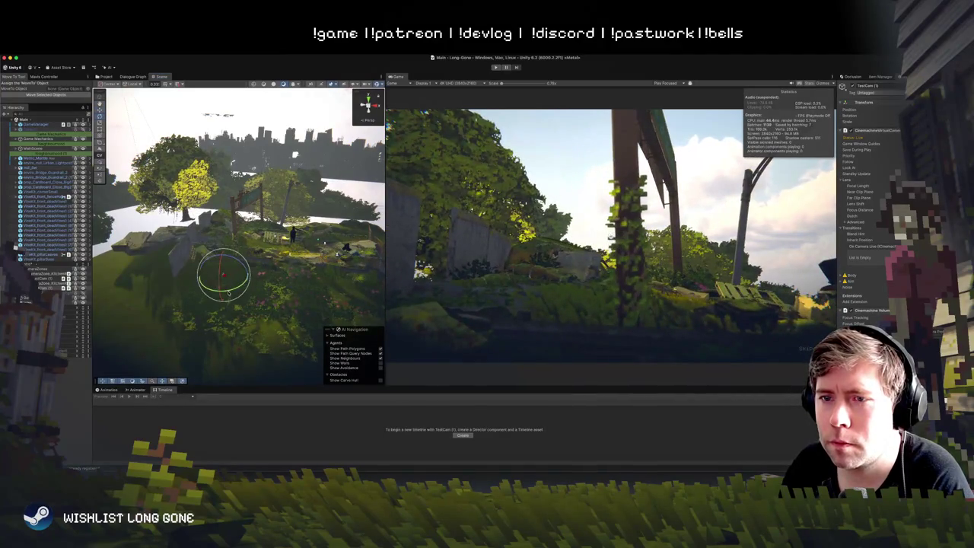
mouse_move(228, 292)
left_mouse_down()
mouse_move(244, 290)
mouse_move(232, 276)
mouse_move(245, 259)
mouse_move(242, 282)
left_mouse_up()
key("w")
Step: Fine-tune the test camera's tilt and start Play mode
key("e")
key("w")
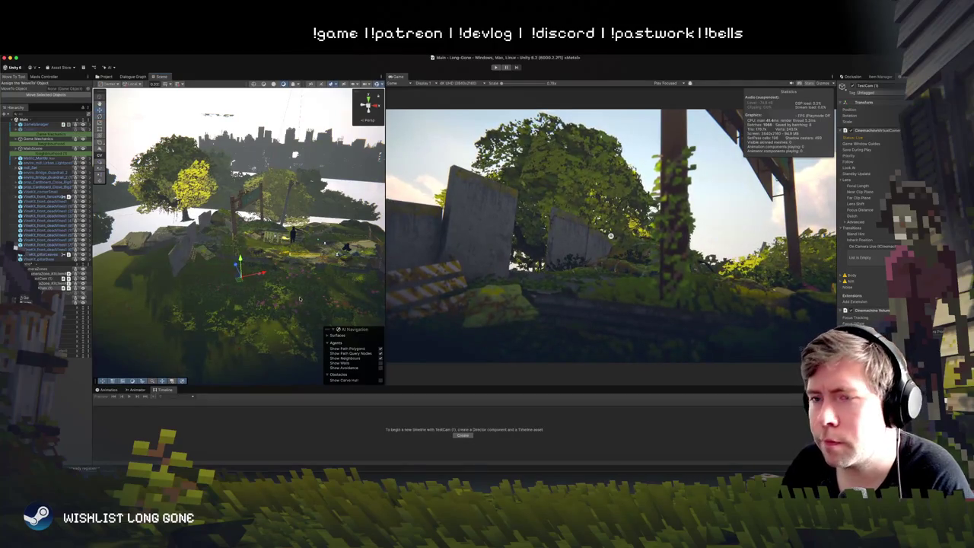
key("e")
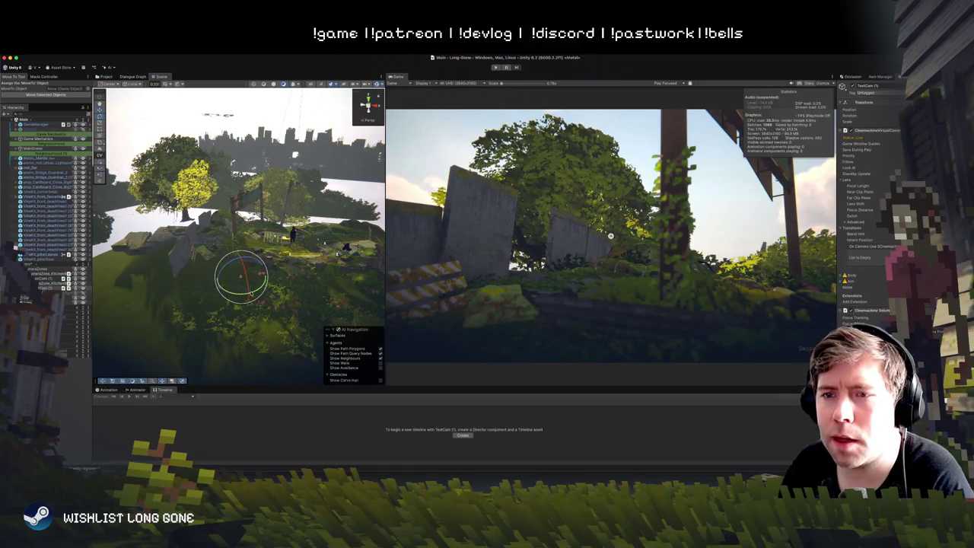
left_click_drag(242, 281, 243, 278)
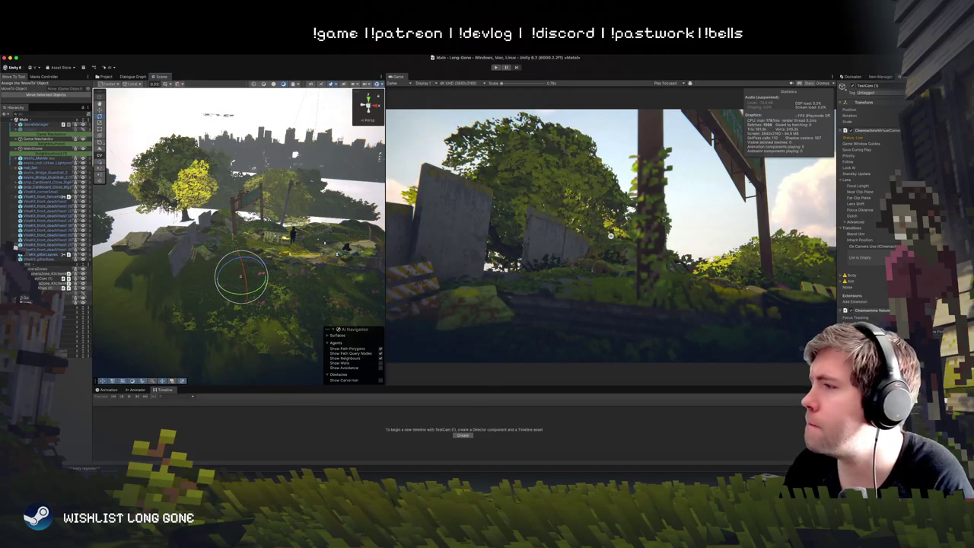
left_click(496, 67)
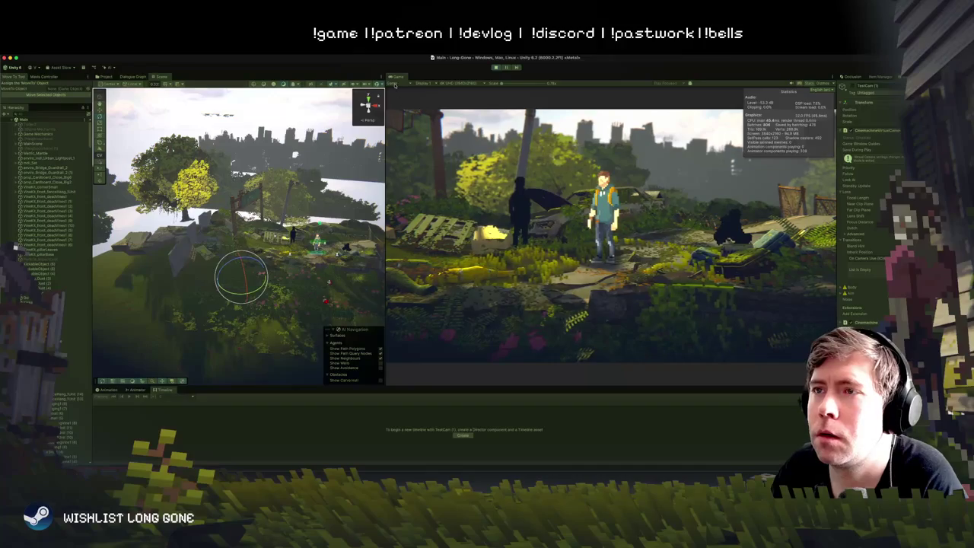
Step: Maximize the Game view, run the character left, stop playing and re-dock Game to the right
double_click(397, 77)
key("a")
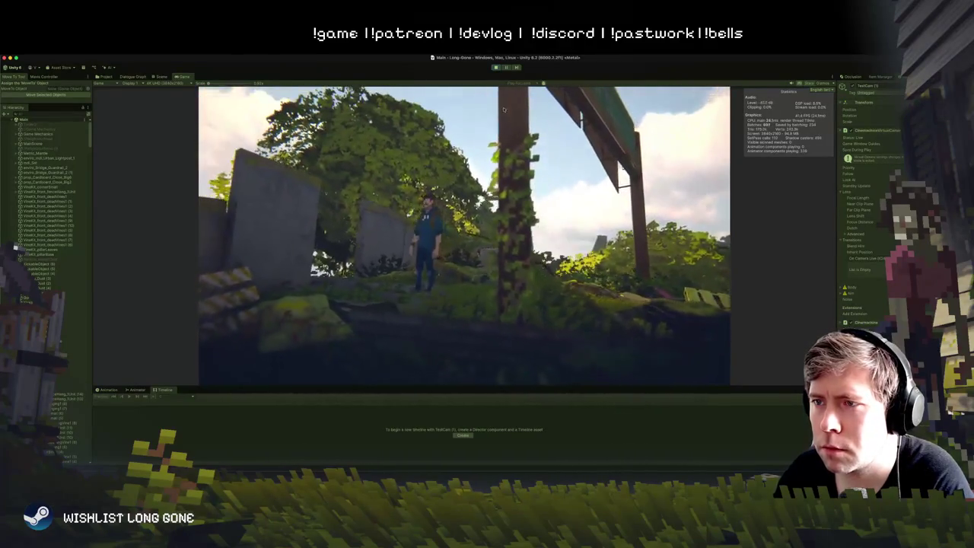
left_click(495, 67)
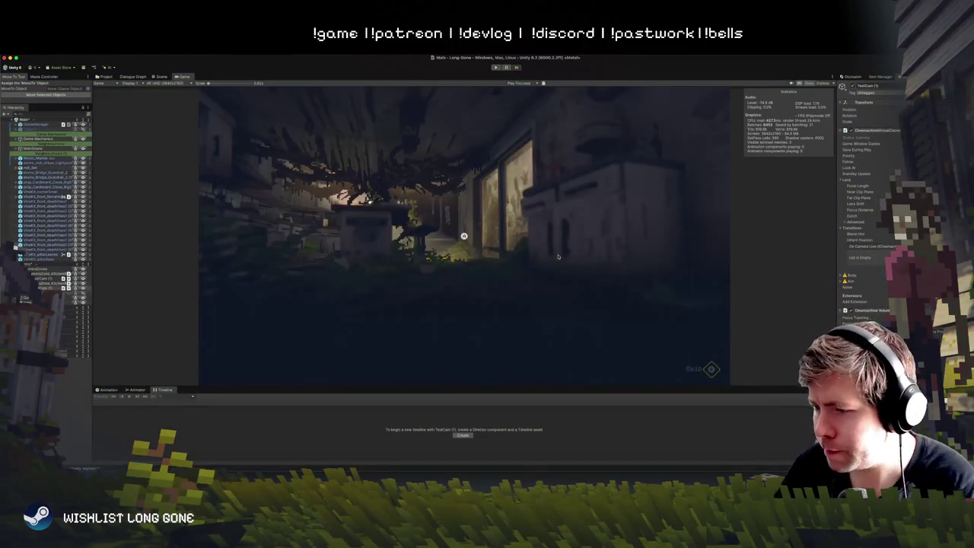
left_click_drag(182, 77, 644, 223)
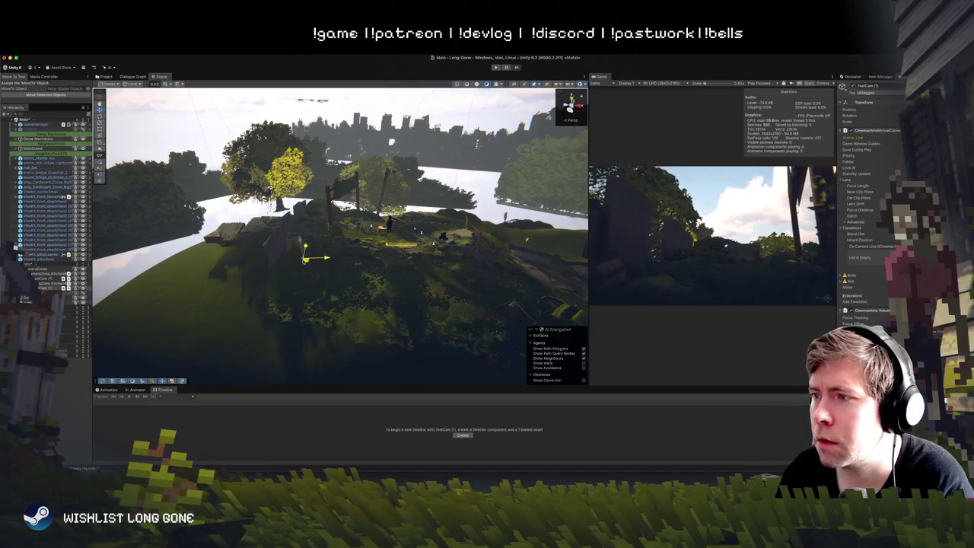
Step: Switch through the Rotate, Move and View tools, then enter Play mode with Ctrl+P
key("e")
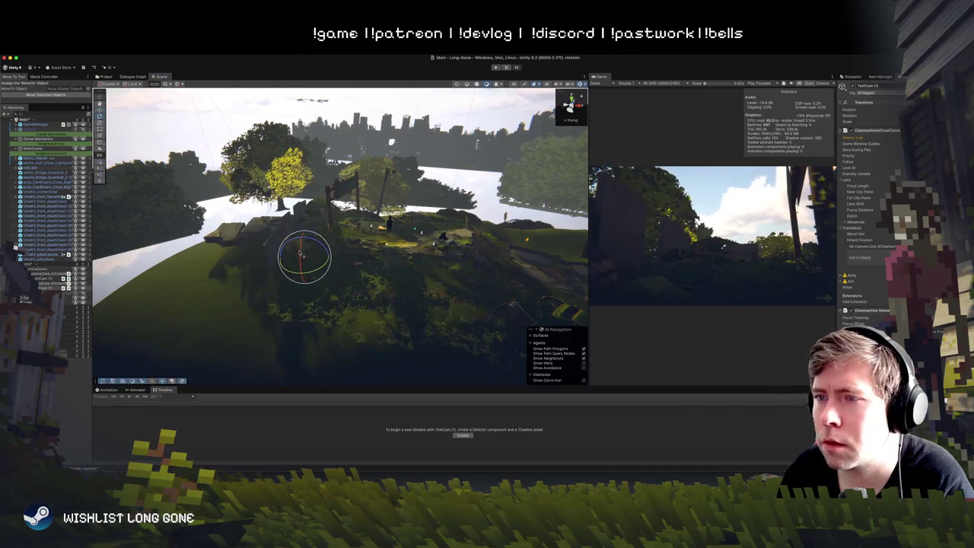
key("w")
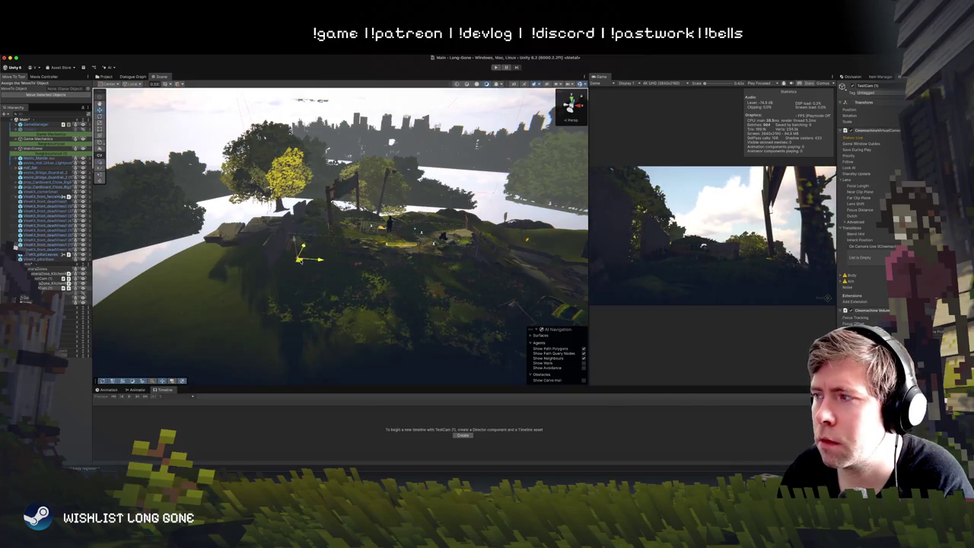
key("q")
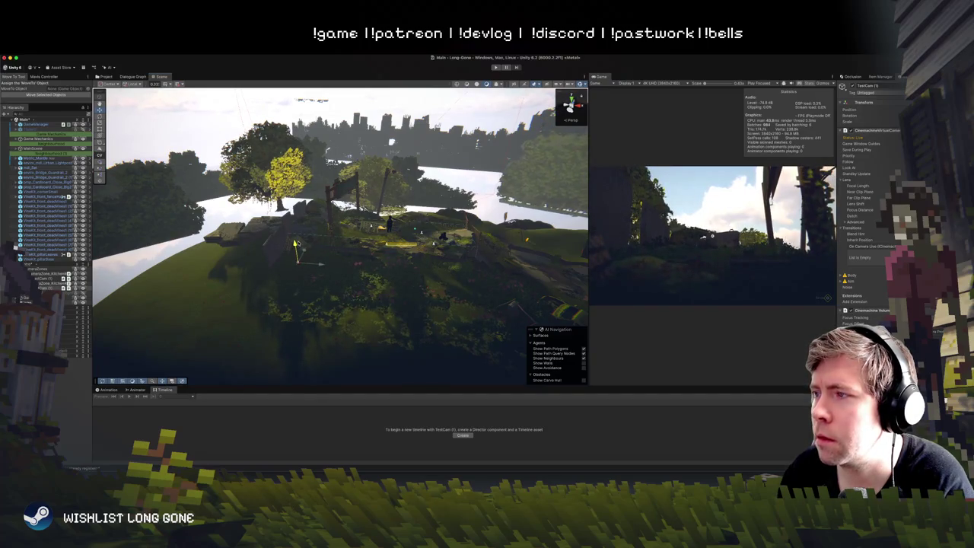
key("ctrl+p")
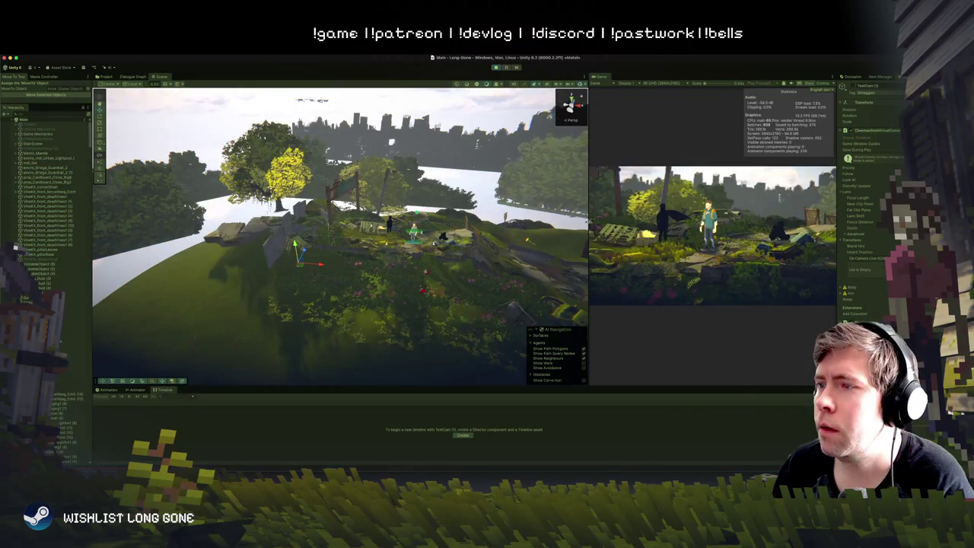
Step: Widen the Game panel, run the character left then right, stop playing, and widen the Scene view
left_click_drag(588, 228, 397, 228)
key("a")
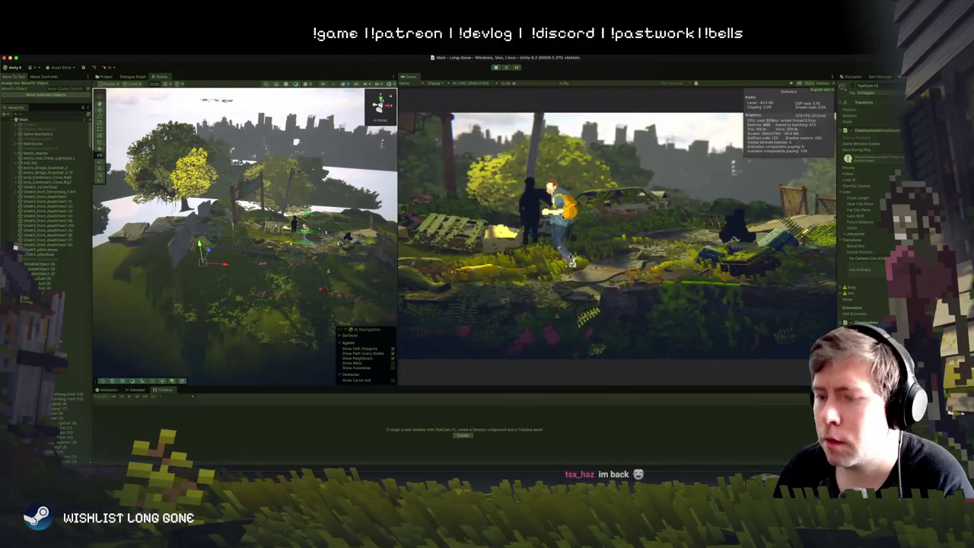
key("a")
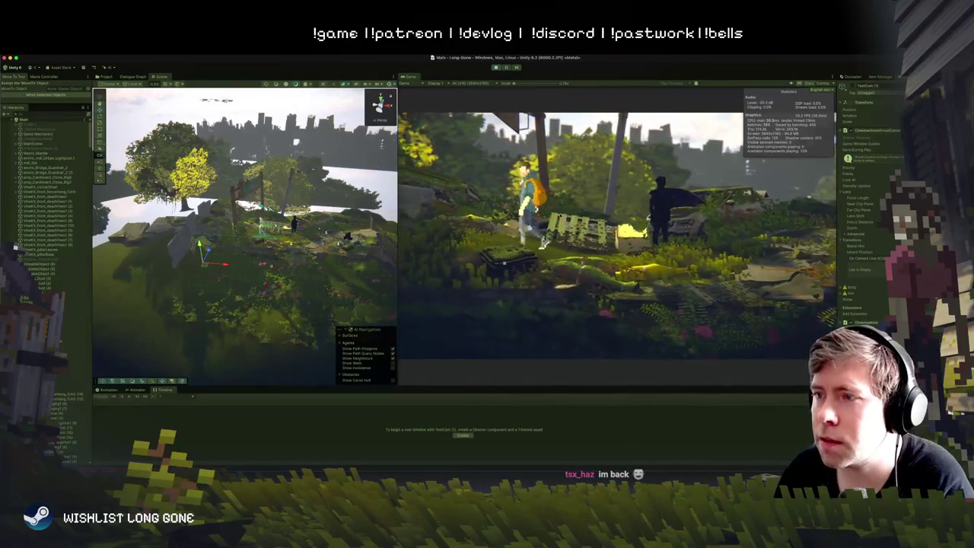
key("a")
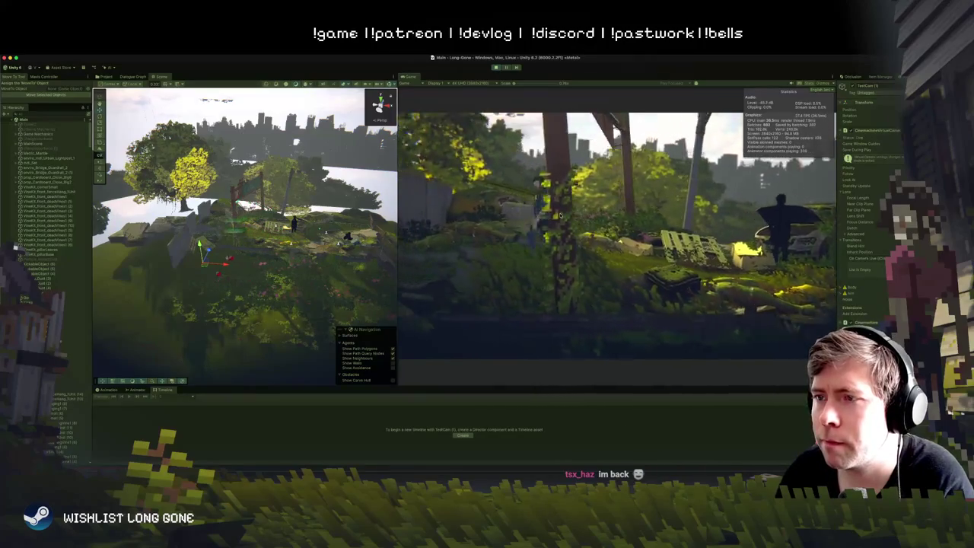
key("a")
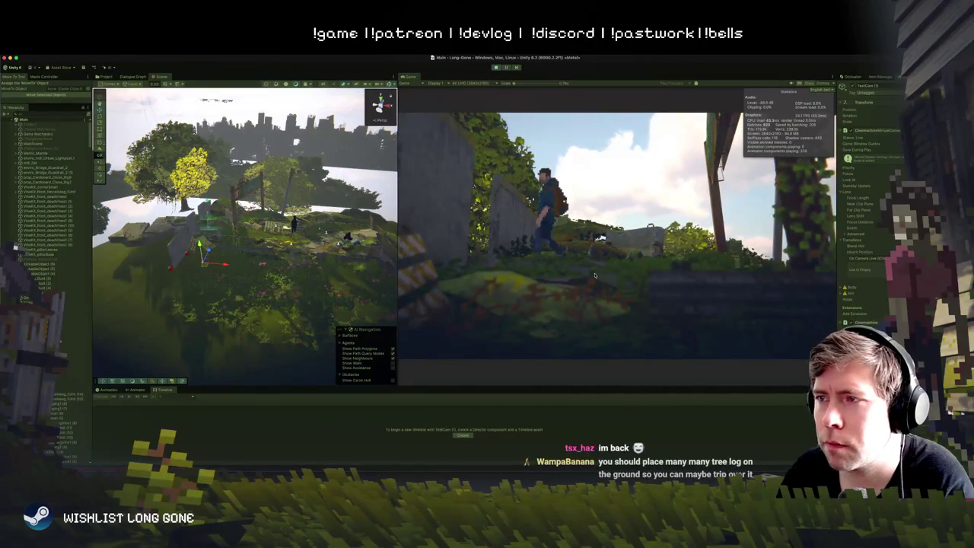
key("d")
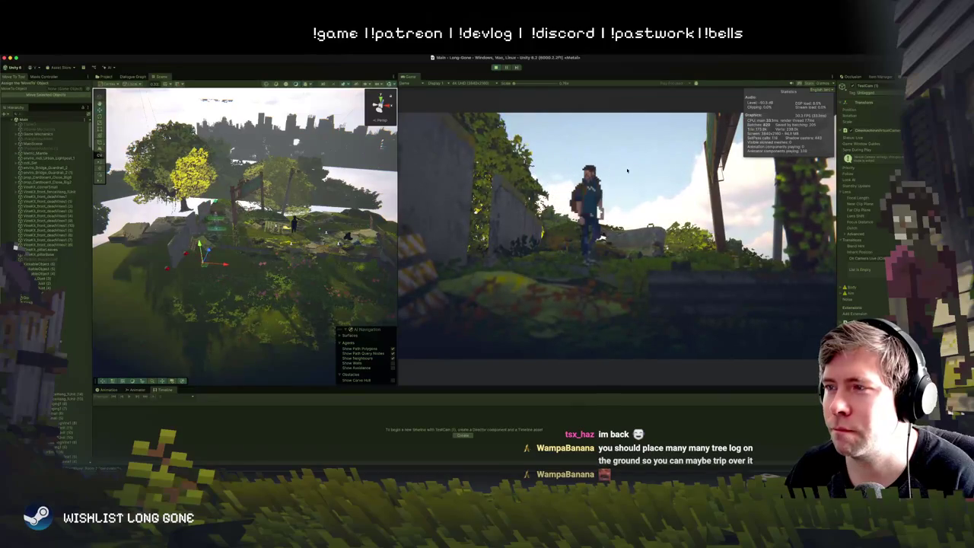
left_click(495, 67)
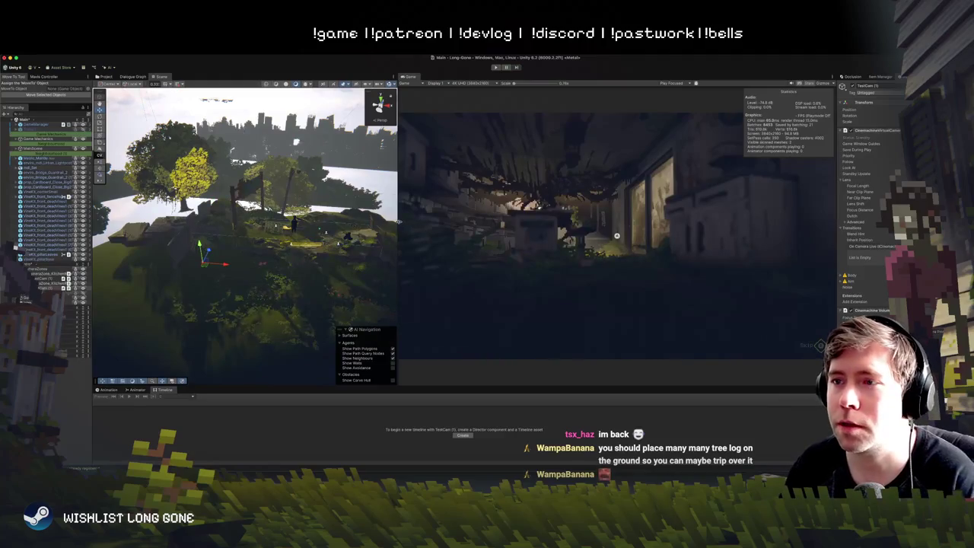
left_click_drag(397, 222, 674, 221)
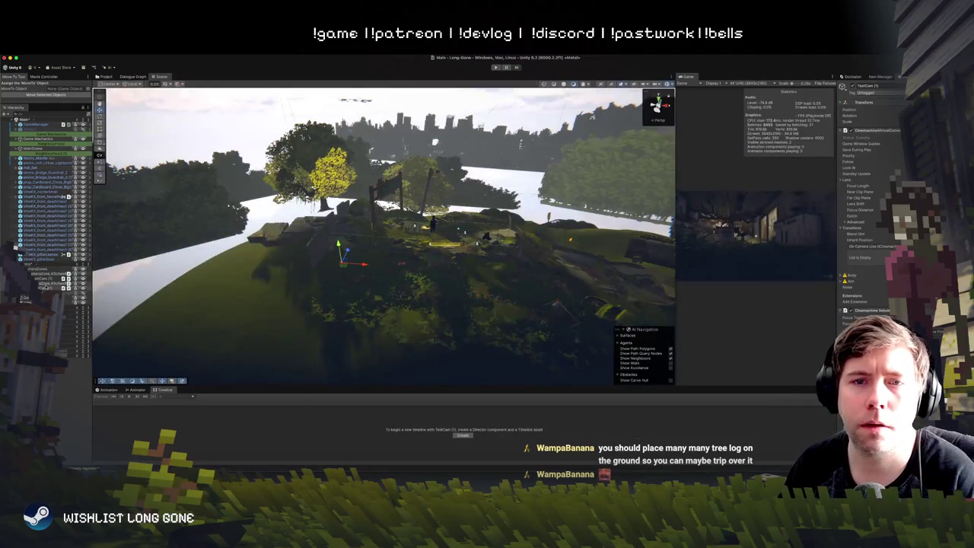
Step: Inspect CameraZones, its trigger zone and LightingManager, then dock the Game view with the Scene tab
left_click(38, 269)
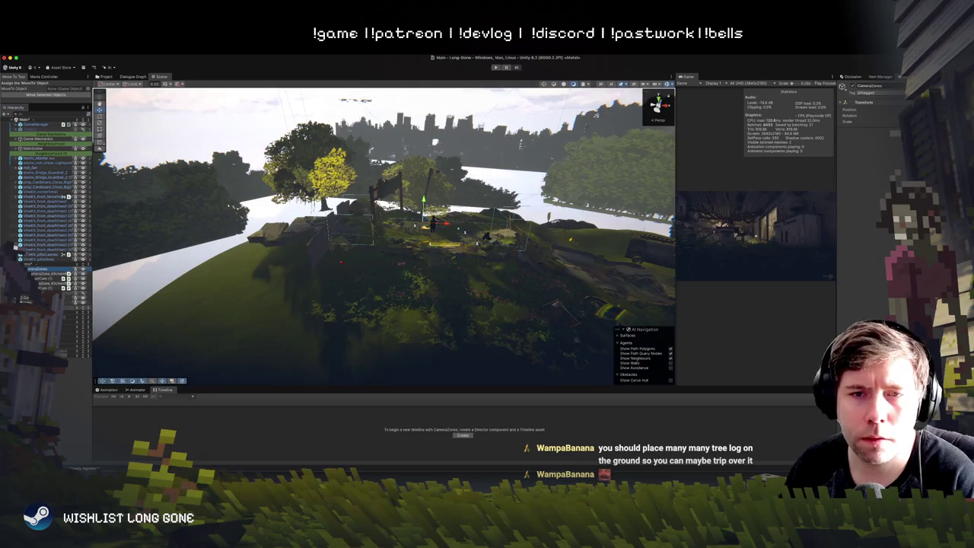
left_click(38, 274)
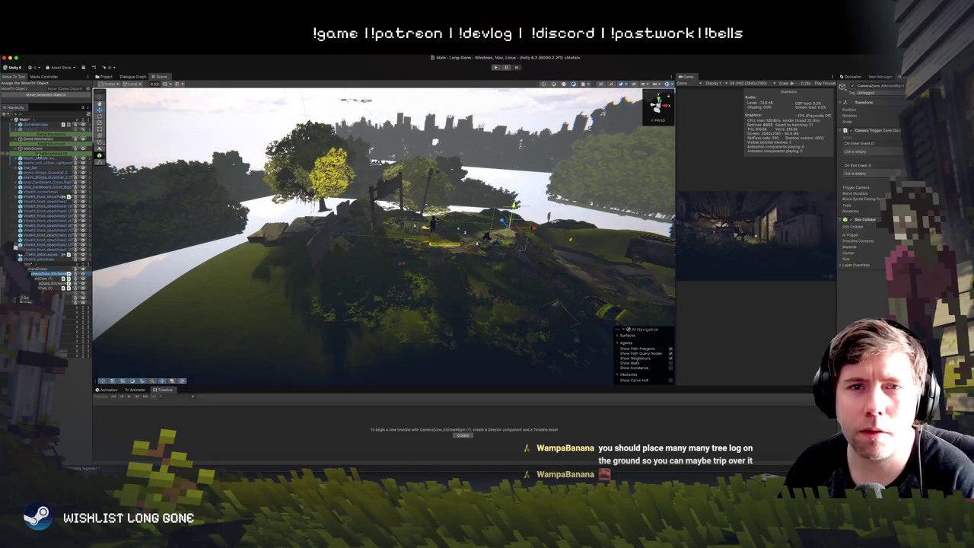
left_click(17, 141)
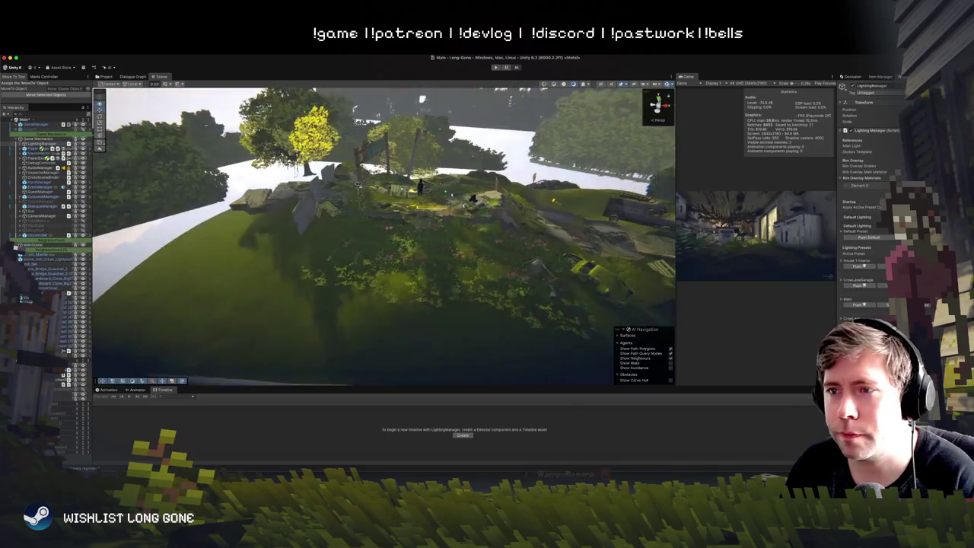
left_click_drag(684, 76, 255, 78)
left_click(161, 77)
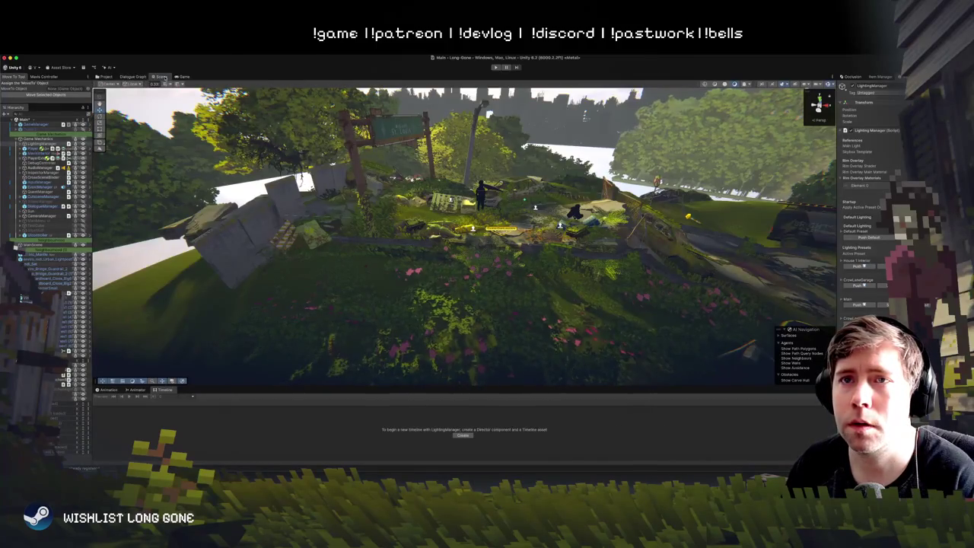
Step: Fly the Scene camera into the house's kitchen and back out to a wide view
key("w")
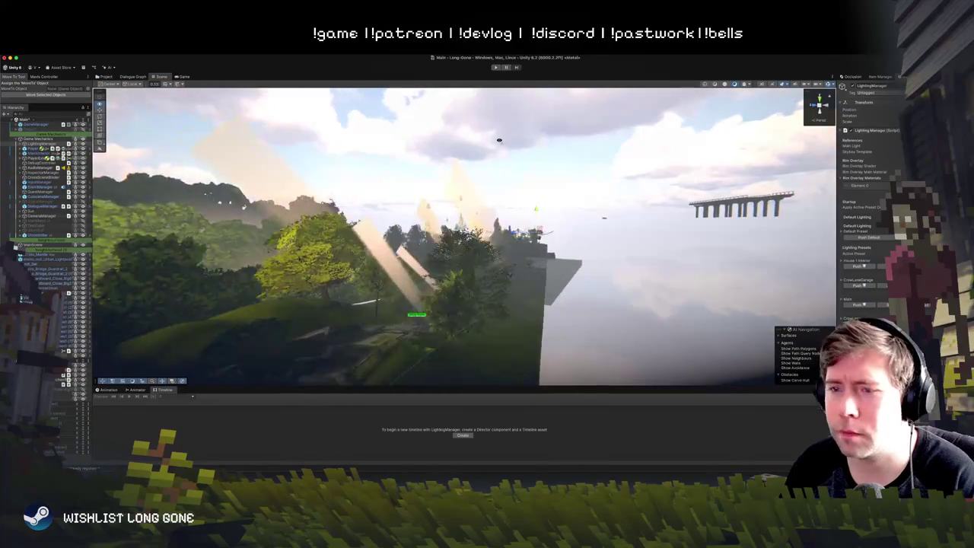
key("w")
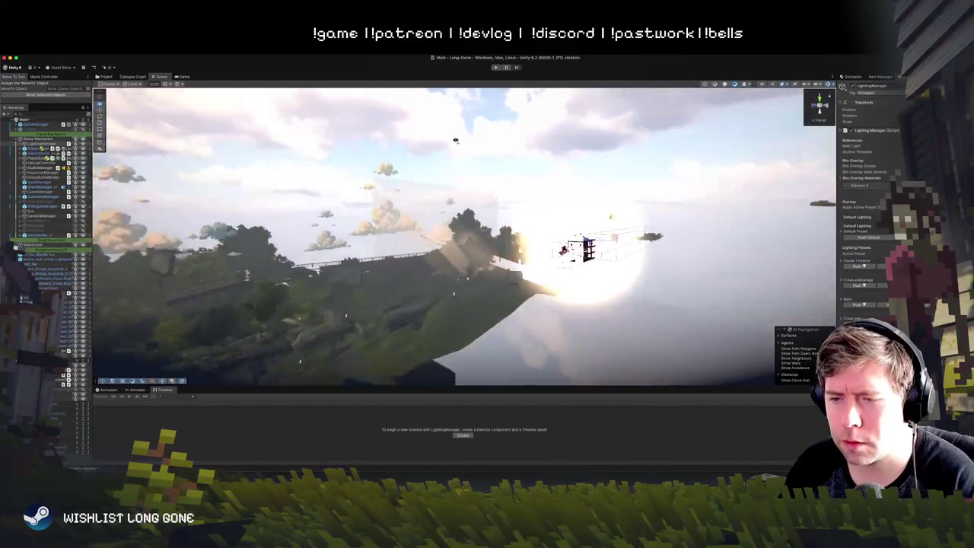
key("w")
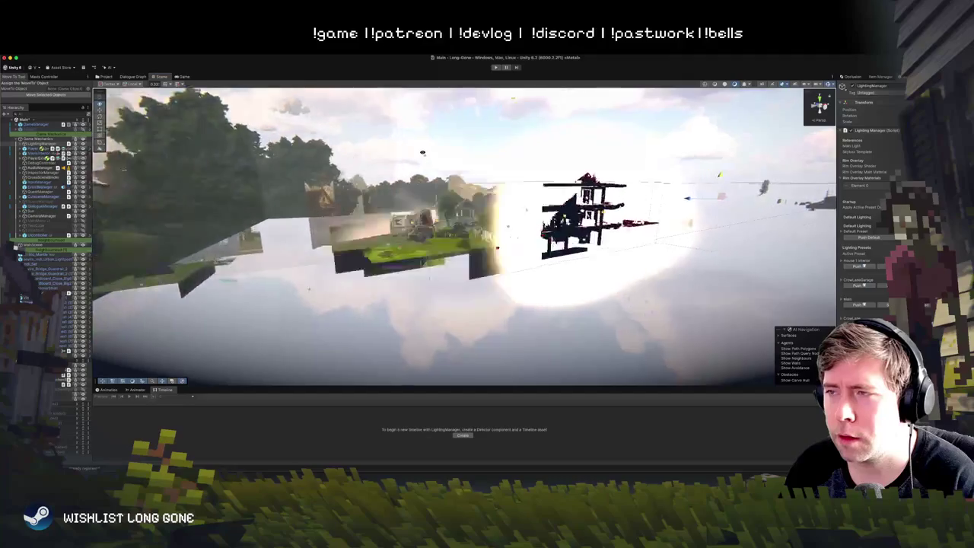
key("w")
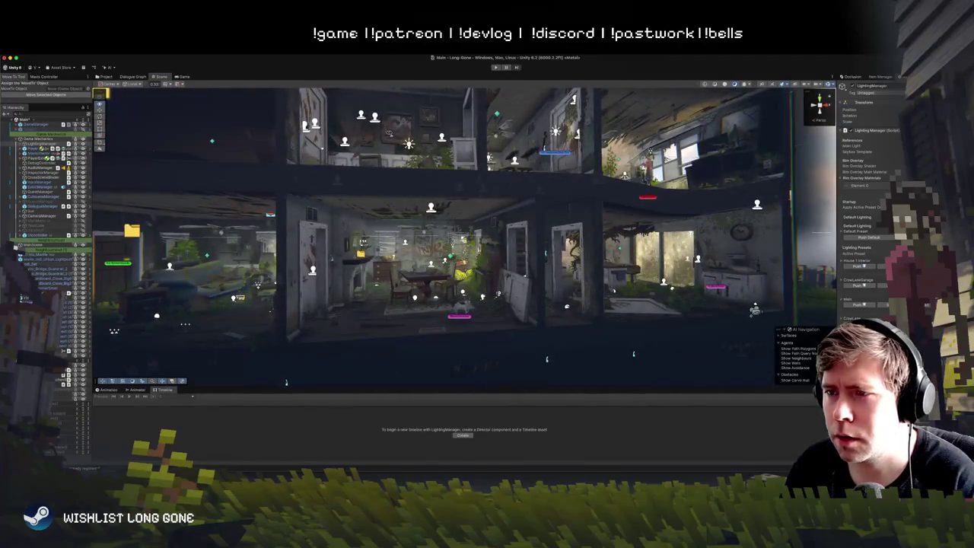
key("w")
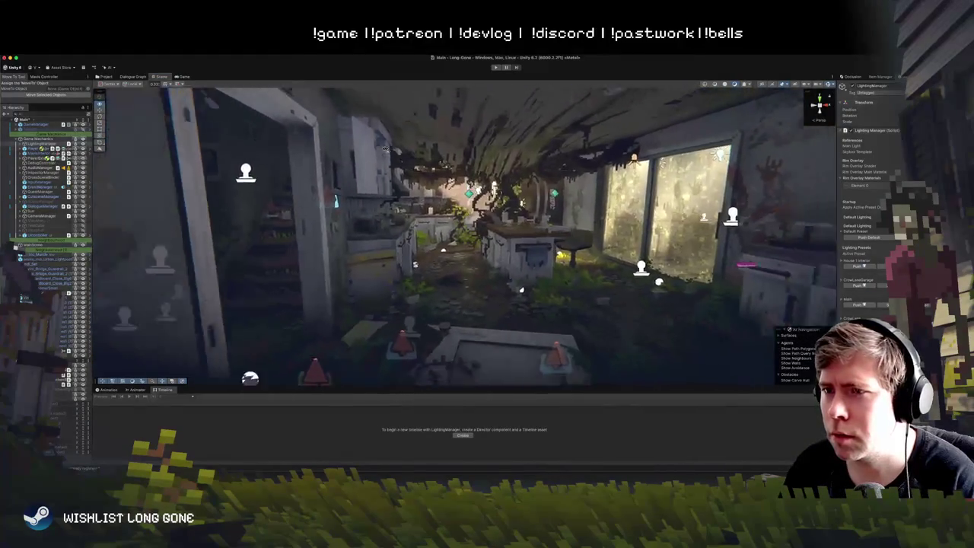
key("w")
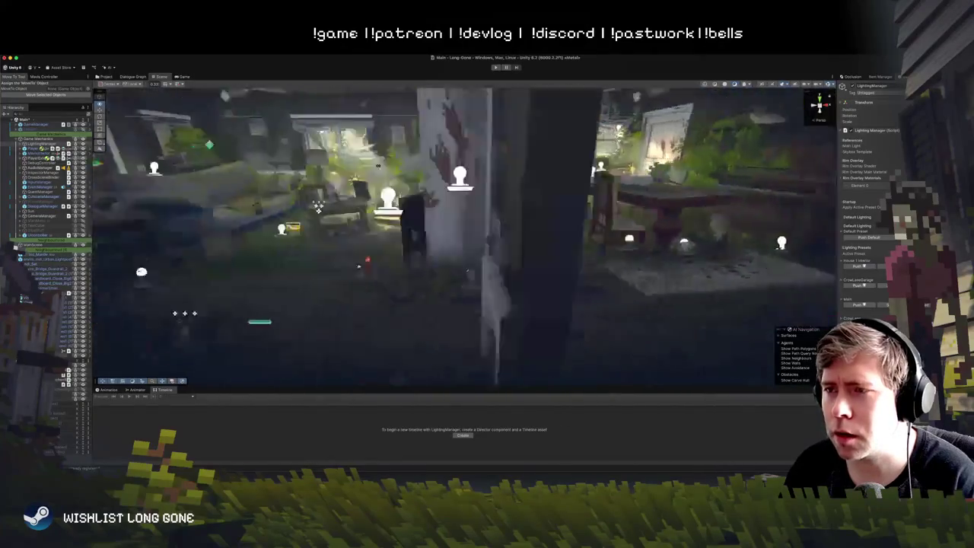
key("s")
key("s")
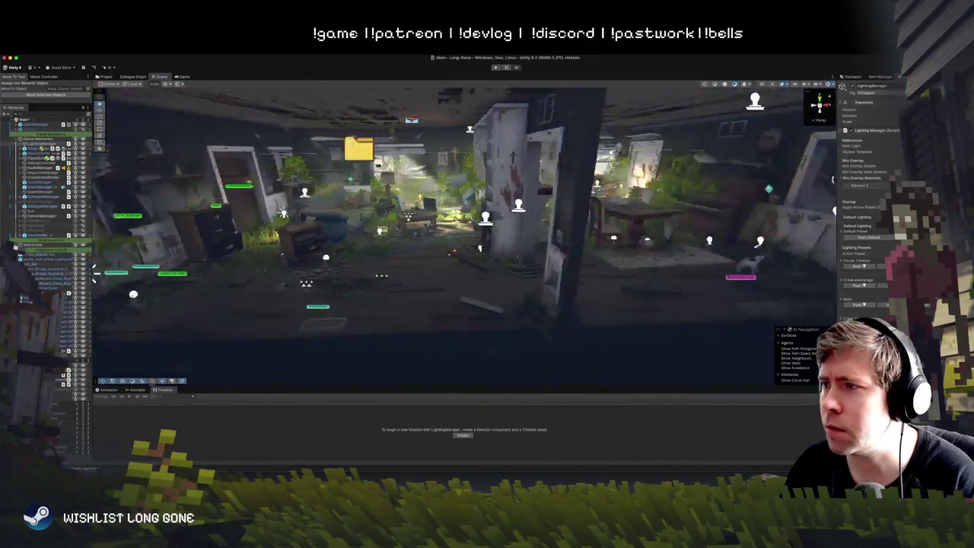
key("w")
key("w")
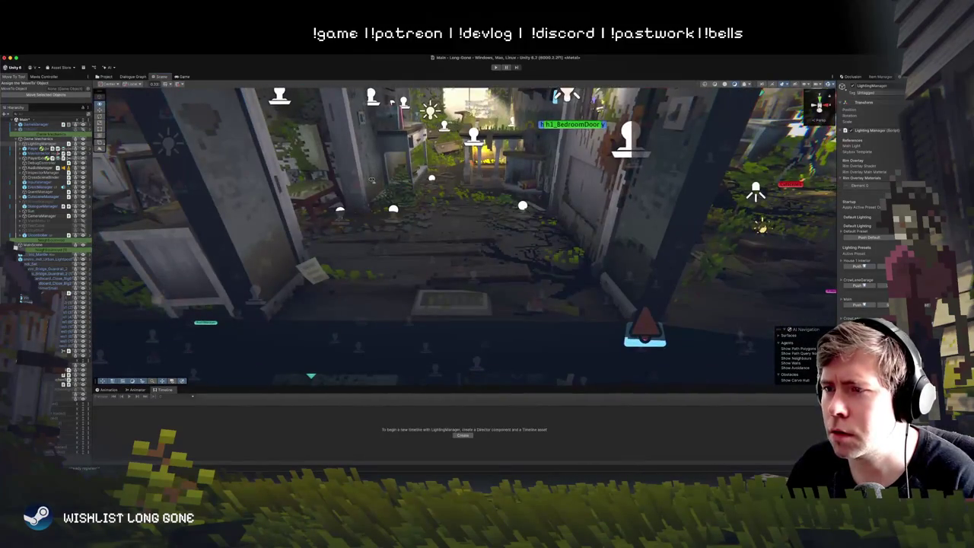
key("s")
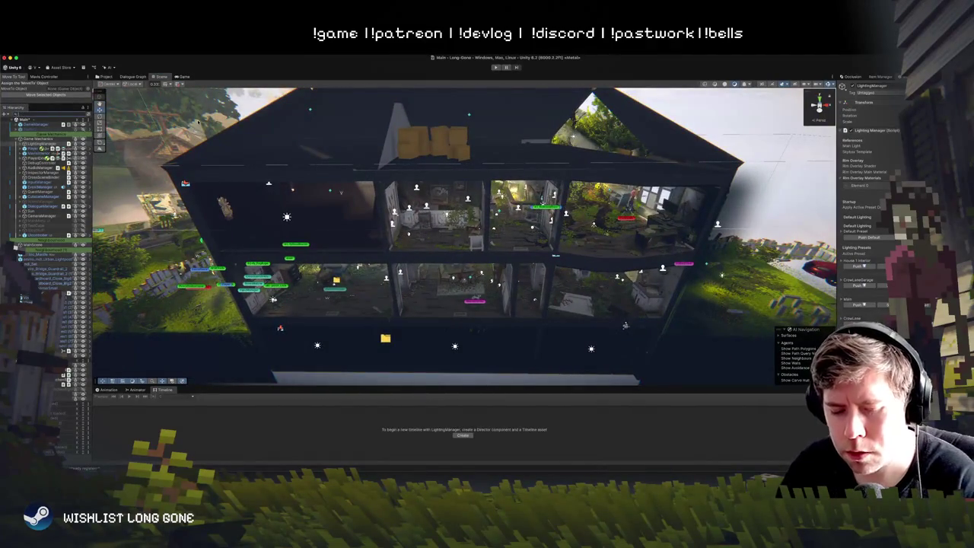
Step: Find the SignPosting group via a 'signpost' search, expand it and select SignPost-KitchenCoffee
type("signpost")
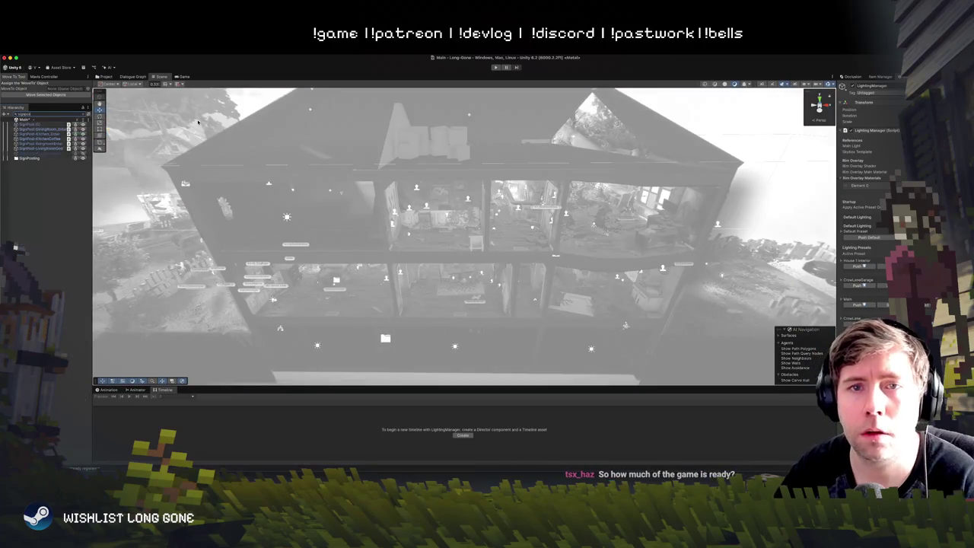
left_click(29, 157)
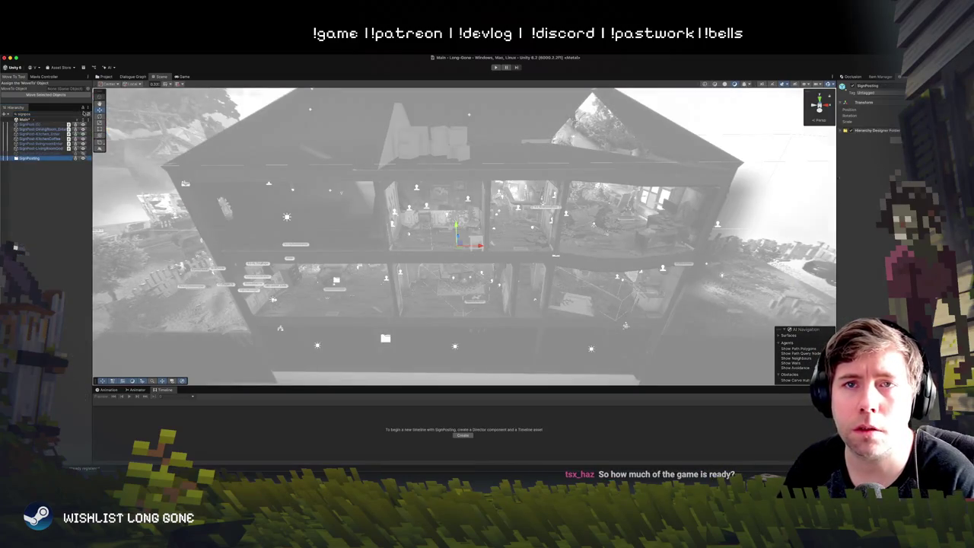
key("Escape")
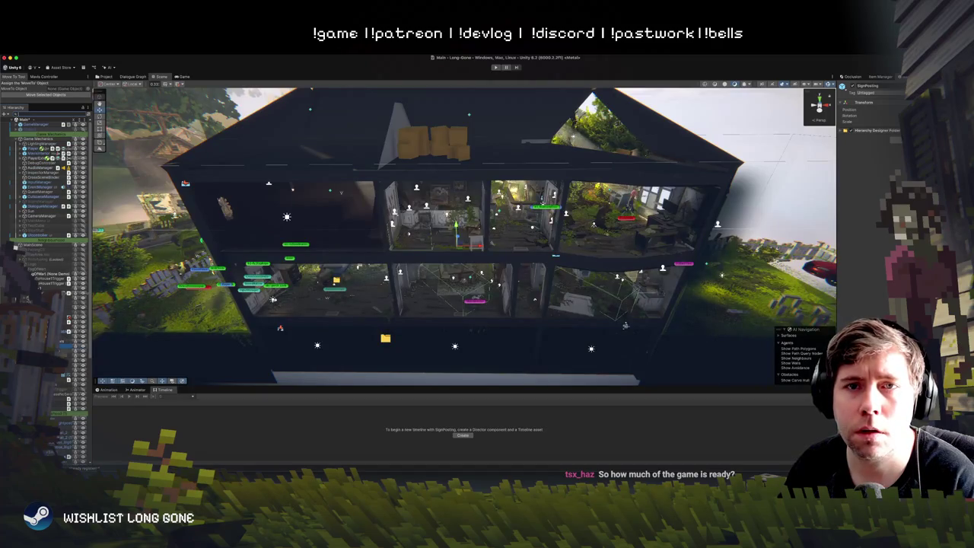
scroll(23, 296, "down", 3)
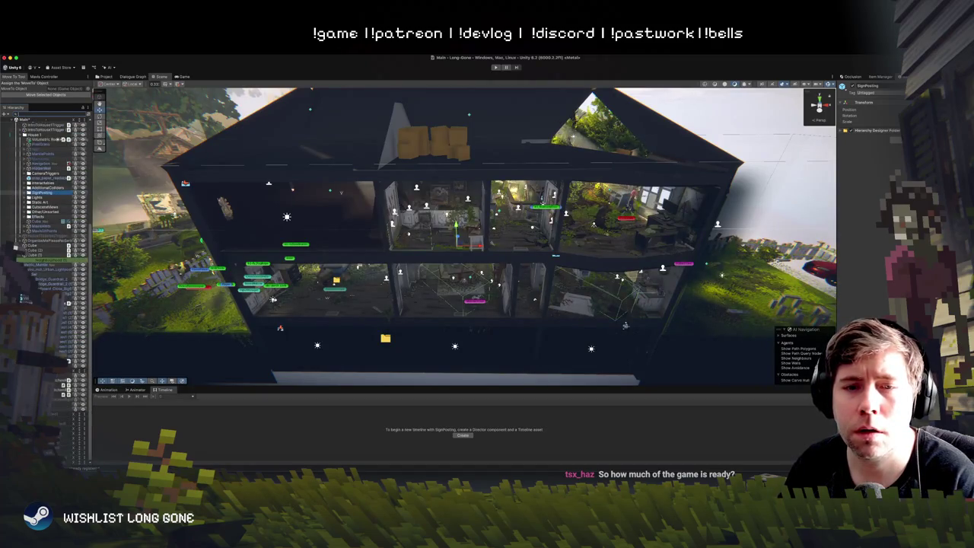
scroll(23, 297, "up", 1)
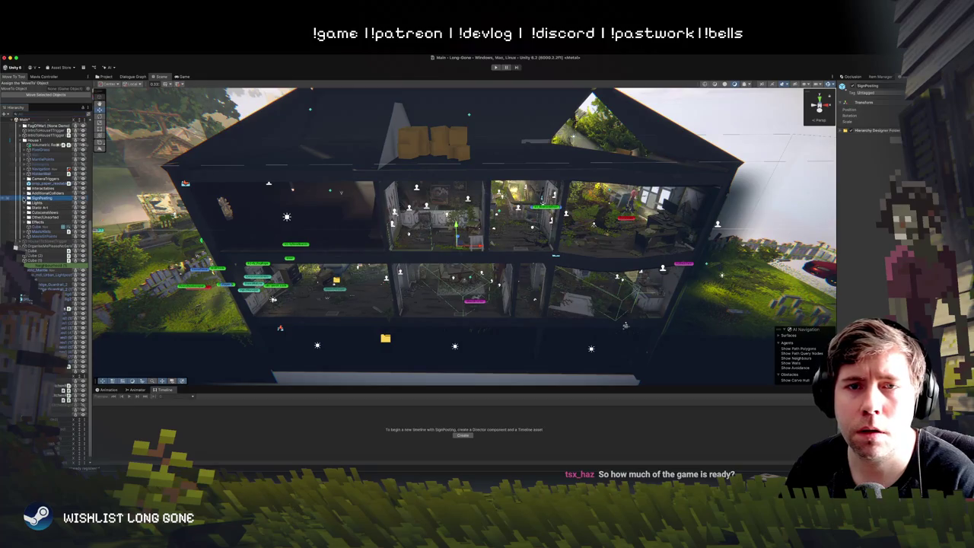
key("Right")
key("Down")
key("f")
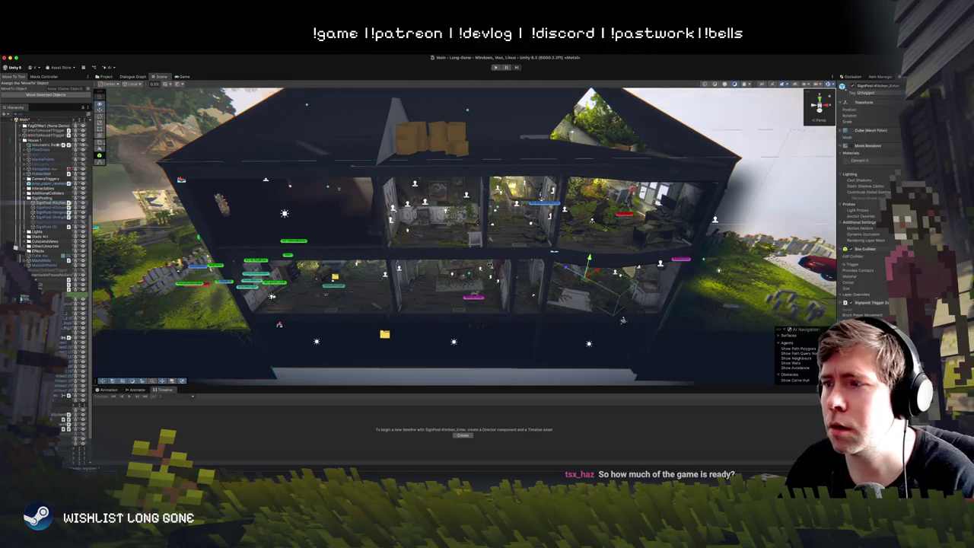
key("Down")
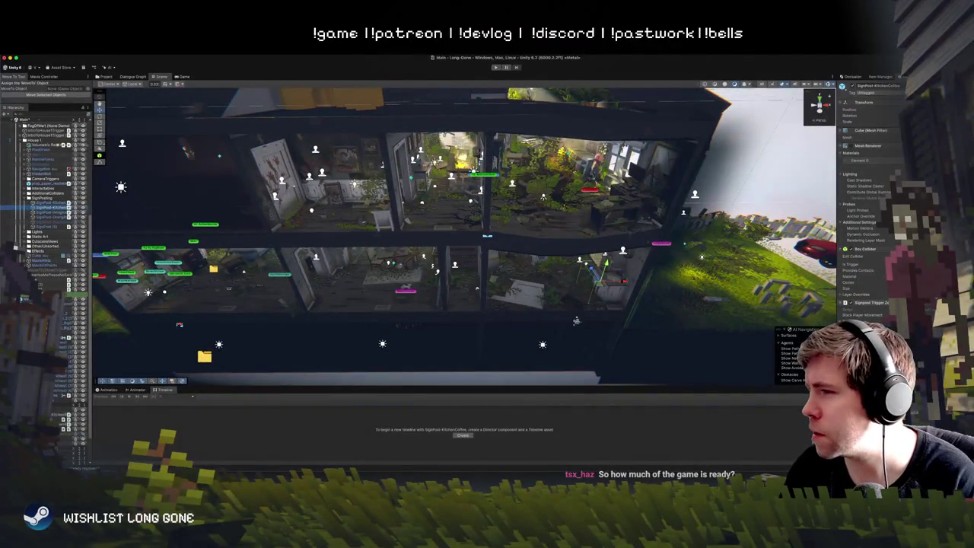
Step: Duplicate SignPost-KitchenCoffee and move the copy elsewhere in the Hierarchy
mouse_move(544, 246)
left_mouse_down()
mouse_move(549, 234)
mouse_move(539, 237)
left_mouse_up()
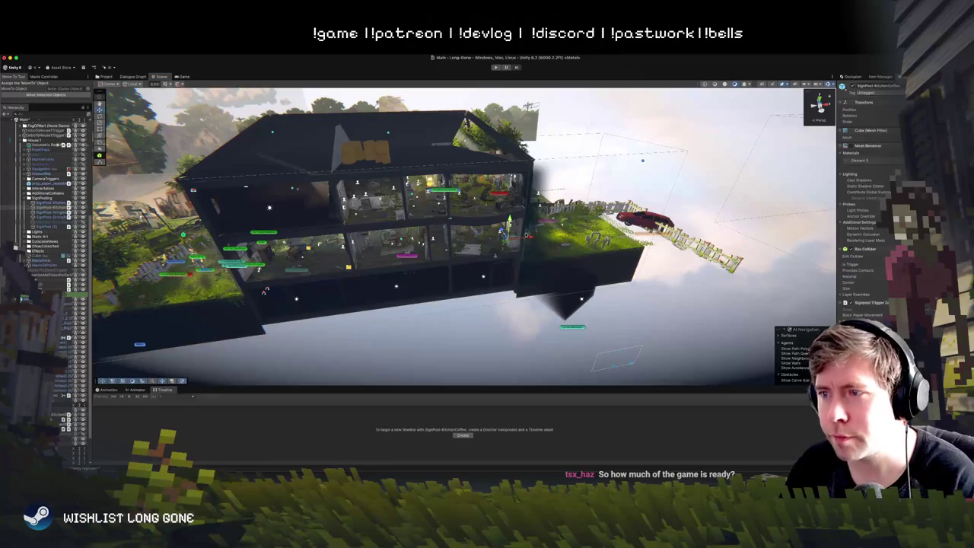
key("ctrl+d")
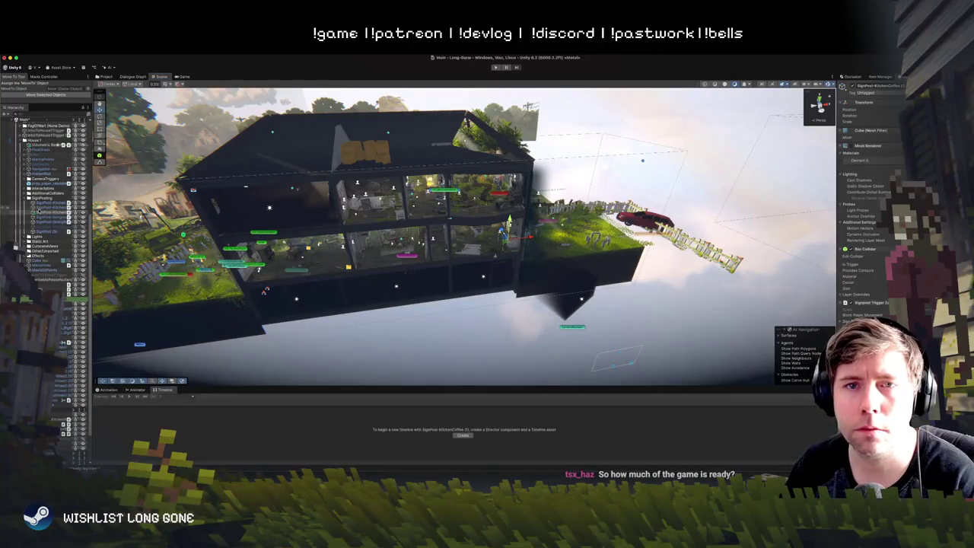
scroll(46, 289, "up", 5)
scroll(46, 289, "down", 5)
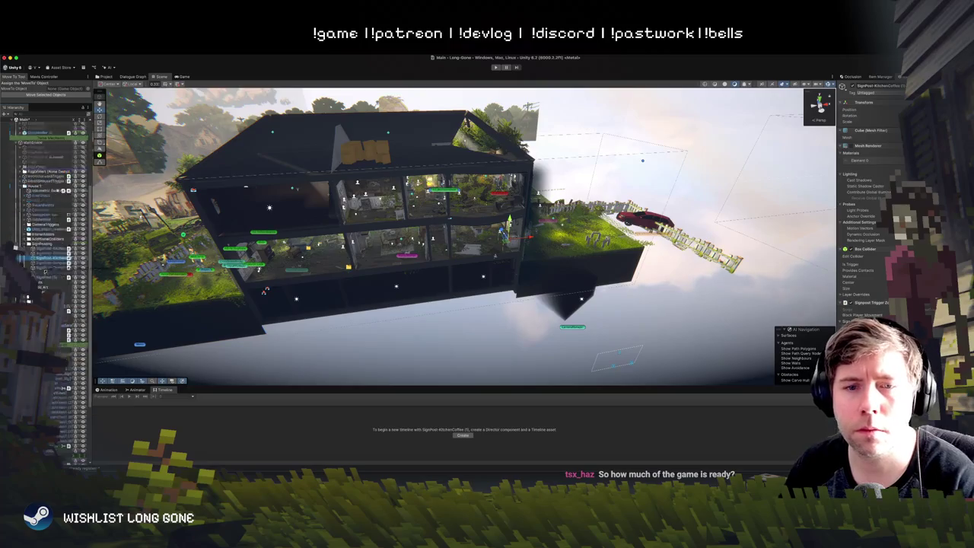
left_click_drag(46, 172, 31, 258)
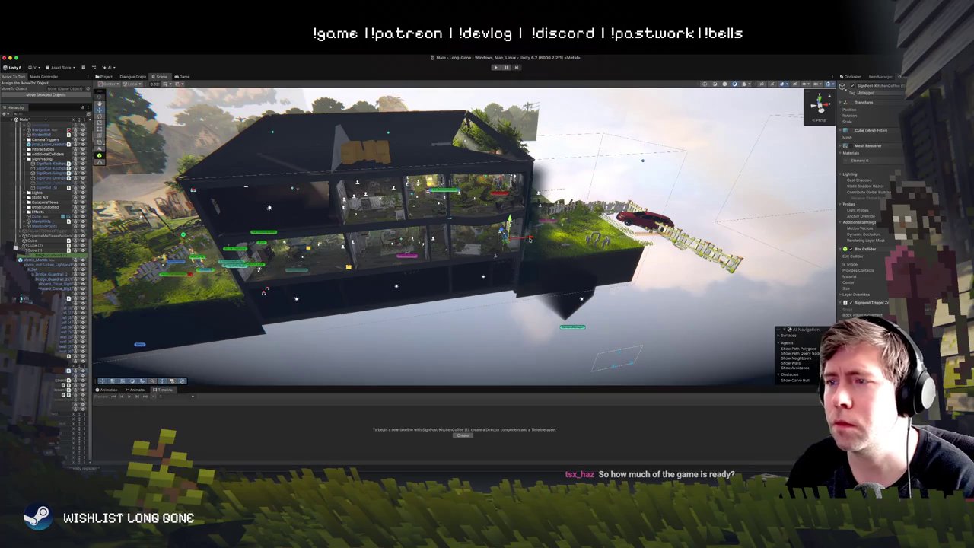
Step: Fly to the overgrown park area and frame the small object among the rubble
mouse_move(265, 290)
left_mouse_down()
mouse_move(180, 239)
mouse_move(481, 250)
left_mouse_up()
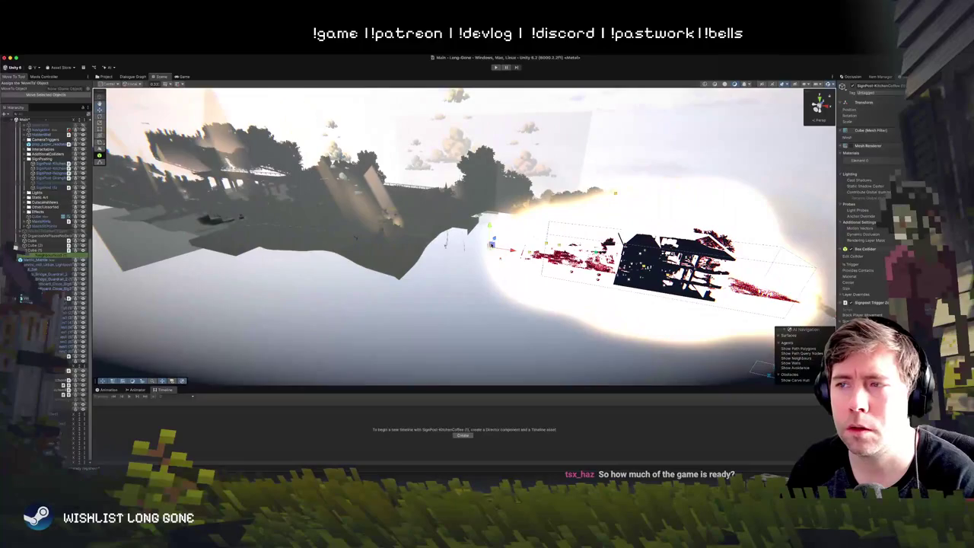
left_click_drag(99, 220, 109, 215)
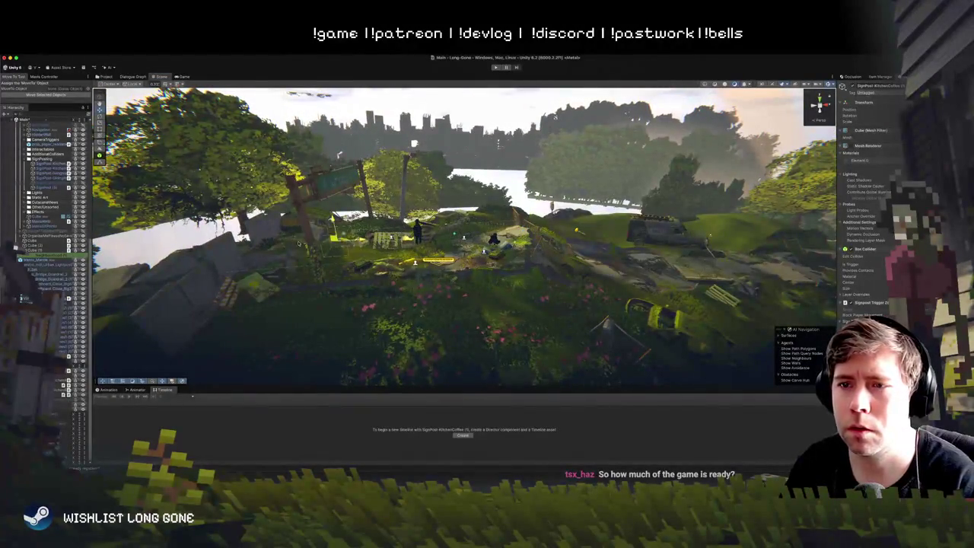
left_click_drag(374, 271, 374, 271)
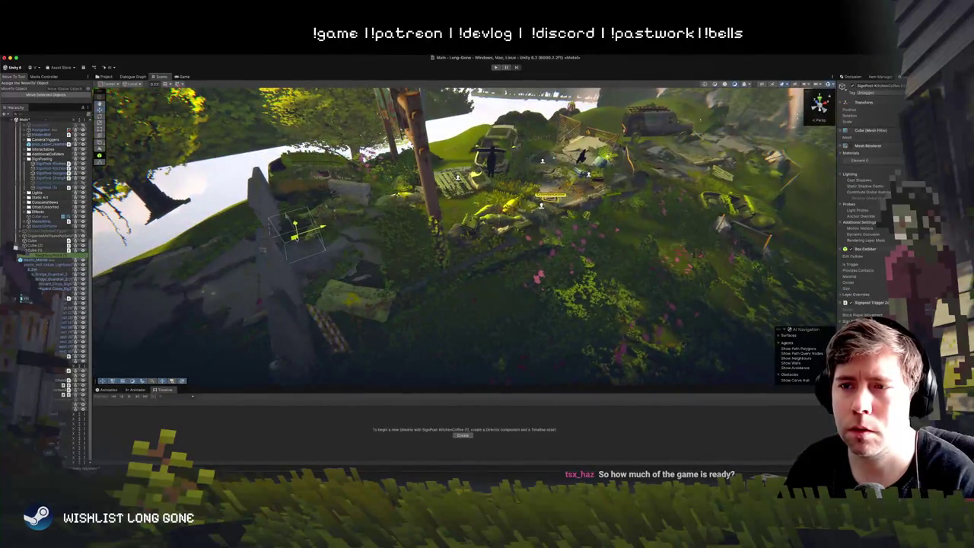
left_click(297, 237)
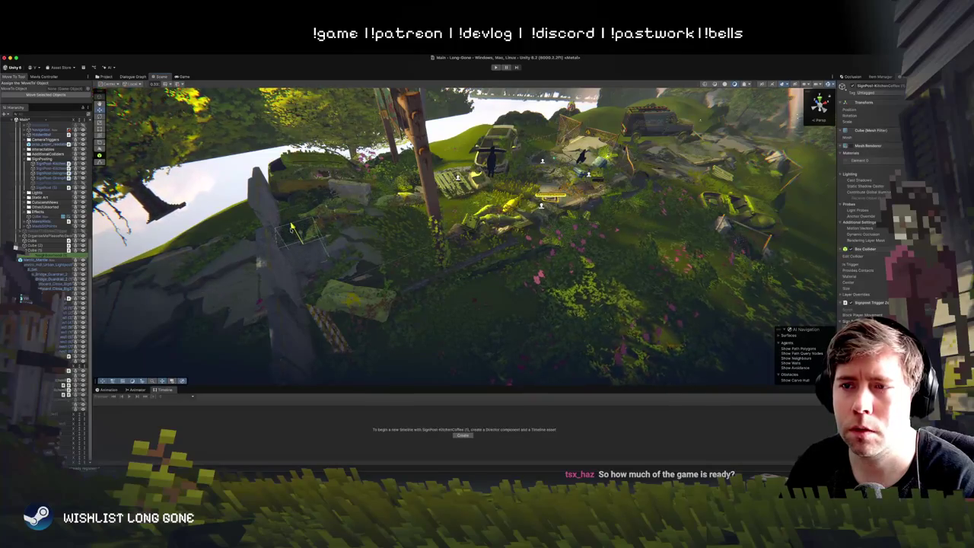
key("f")
left_click_drag(143, 228, 156, 266)
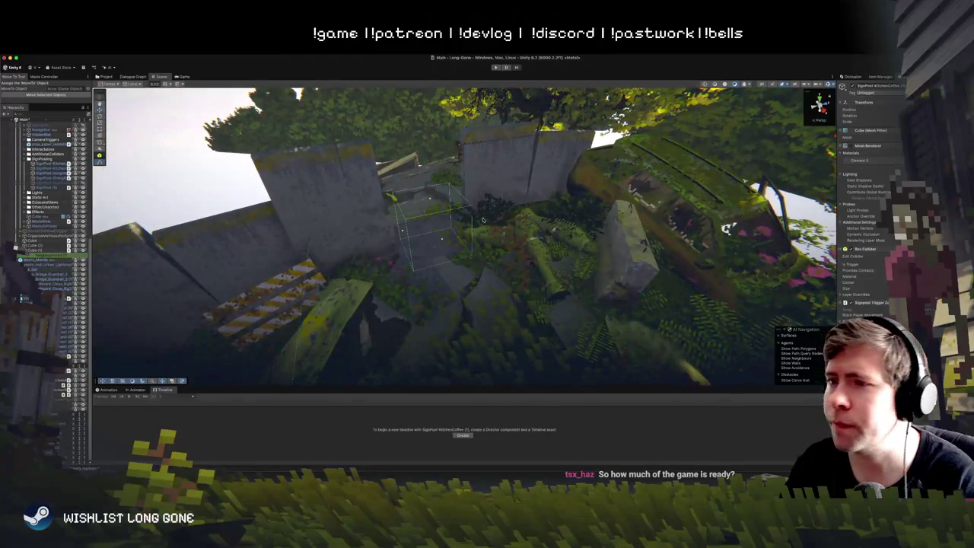
Step: Resize the trigger box so it fits around the rocks between the concrete walls
left_click(457, 230)
left_click_drag(458, 221, 533, 203)
left_click_drag(319, 242, 373, 236)
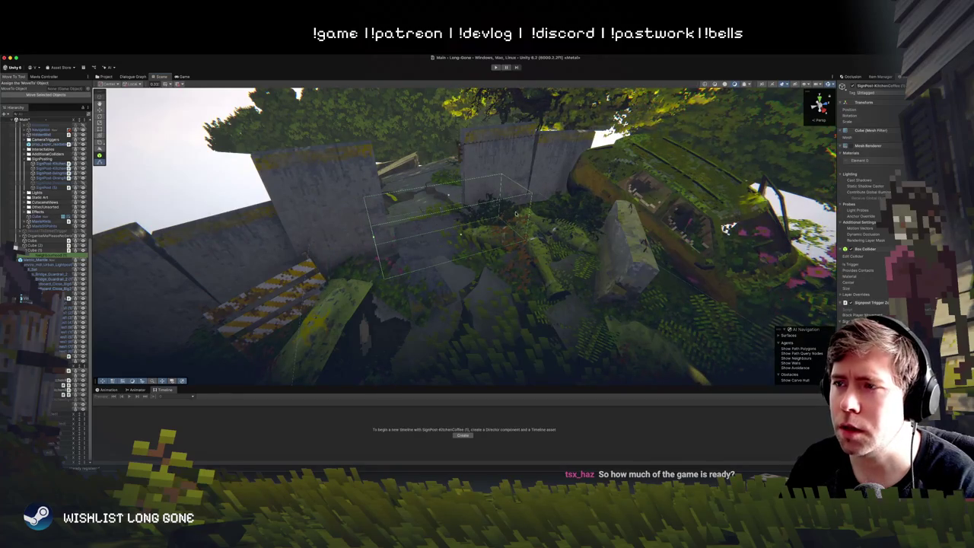
left_click_drag(515, 214, 448, 238)
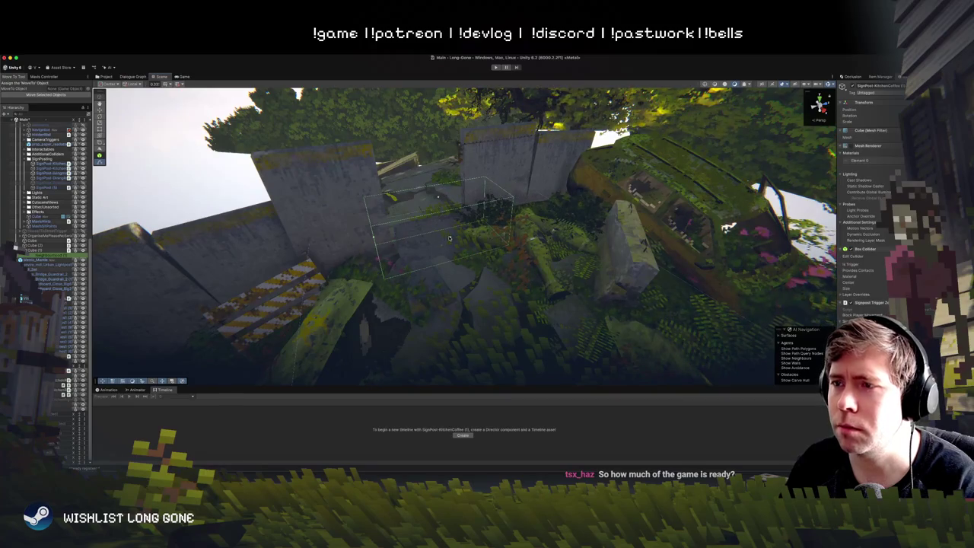
mouse_move(799, 236)
left_mouse_down()
mouse_move(758, 270)
mouse_move(457, 242)
mouse_move(590, 244)
left_mouse_up()
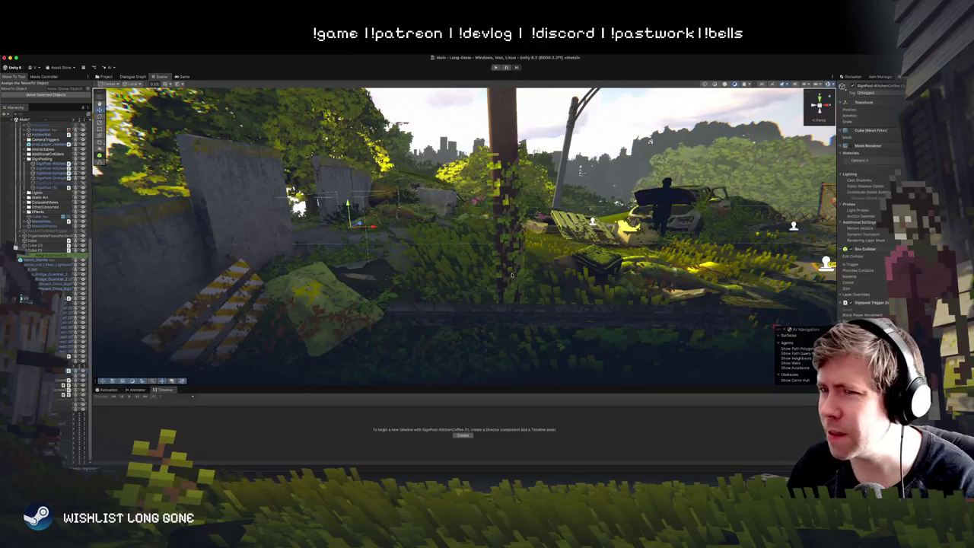
key("f")
left_click_drag(472, 241, 475, 249)
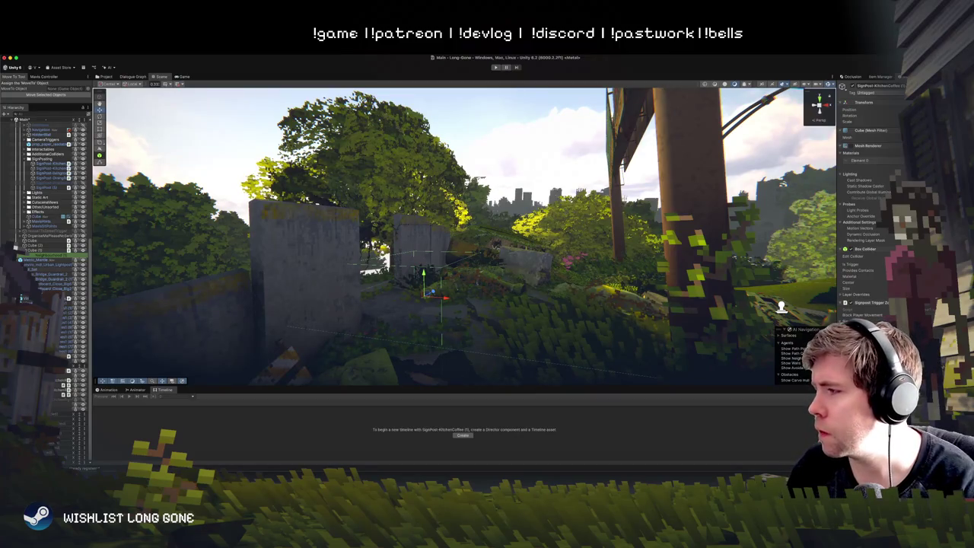
left_click(894, 327)
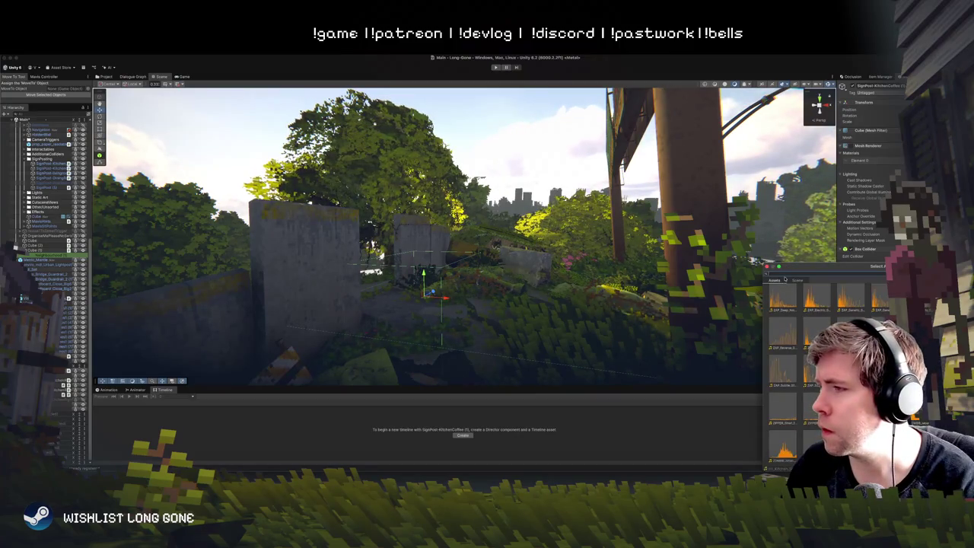
Step: Search the clips for 'voice', assign None as the trigger's audio clip, and fly along the road
type("voice")
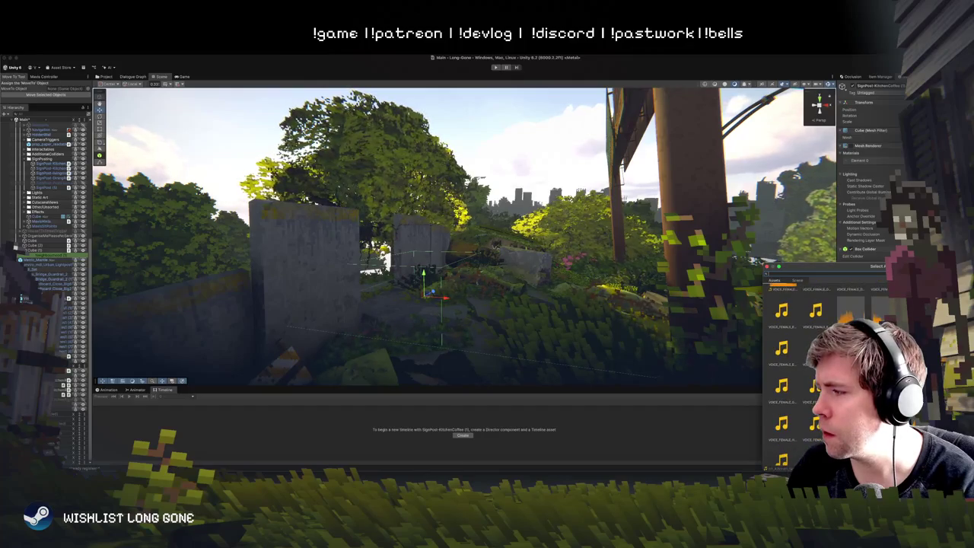
key("BackSpace")
key("BackSpace")
key("BackSpace")
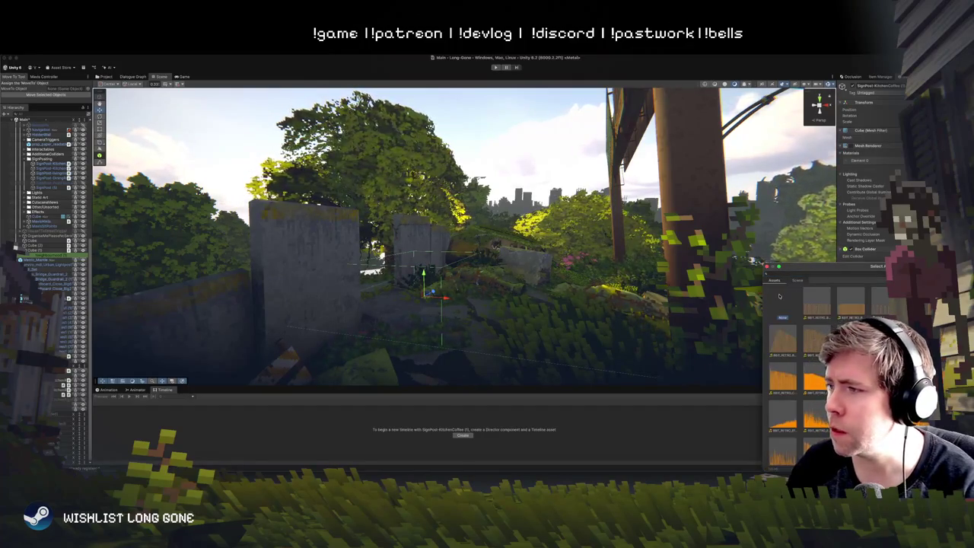
double_click(780, 307)
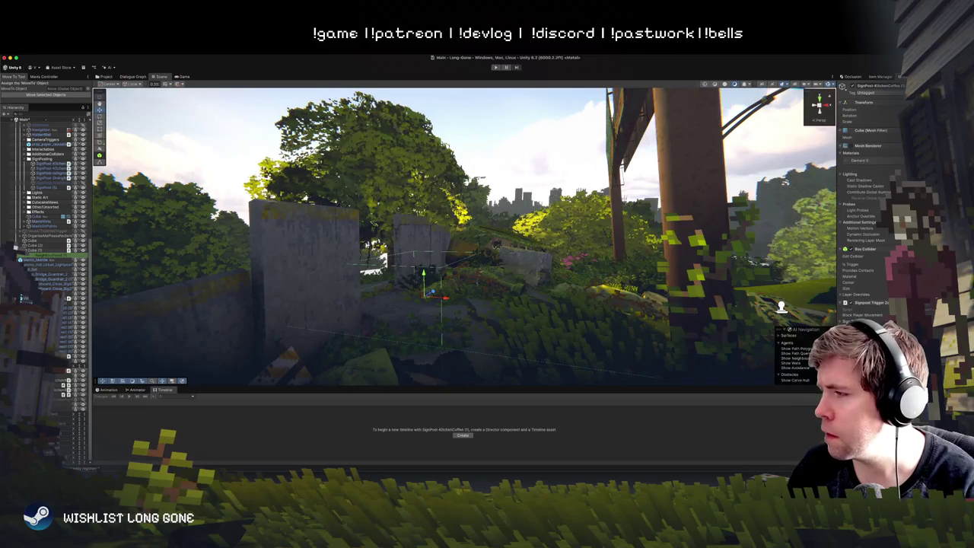
left_click_drag(608, 289, 641, 278)
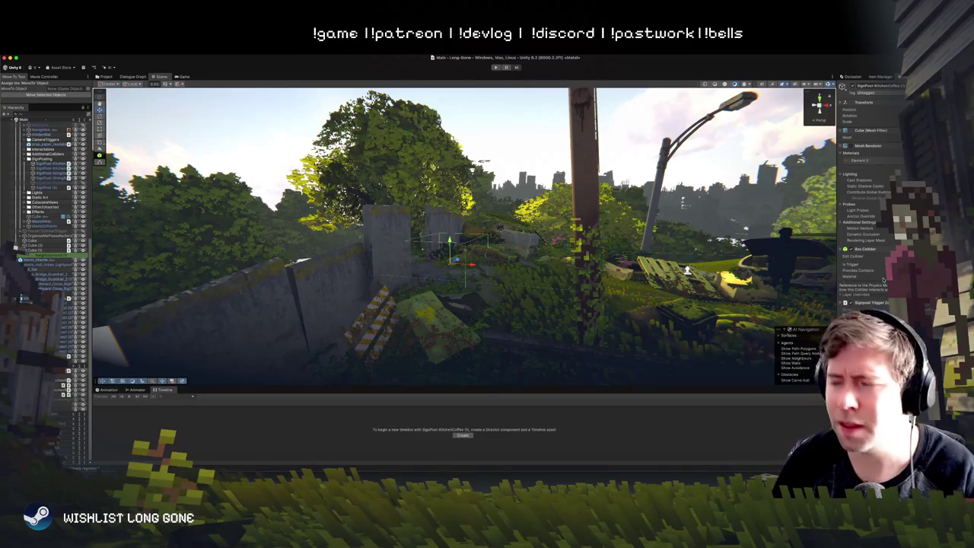
Step: Fly toward the selected object, start Play mode, and watch the Scene view during the playtest
key("w")
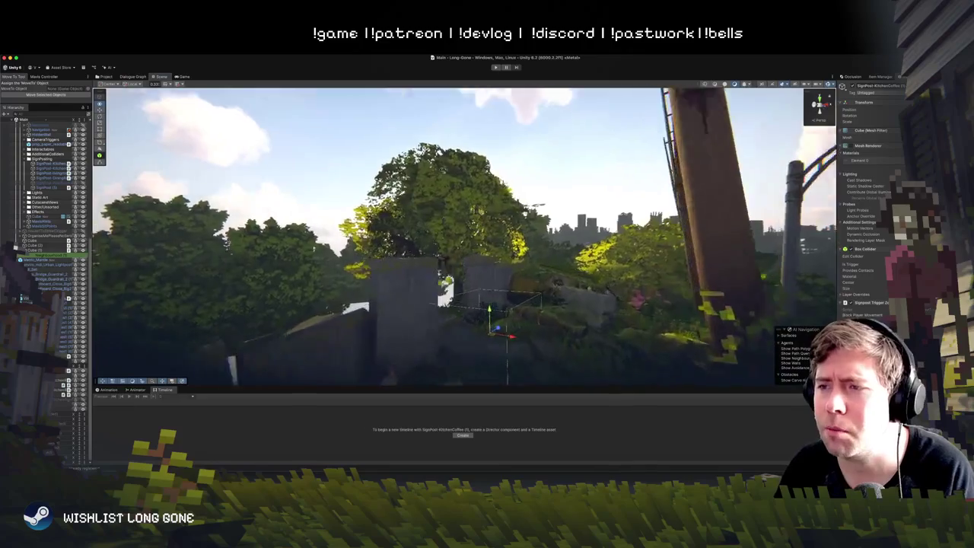
key("w")
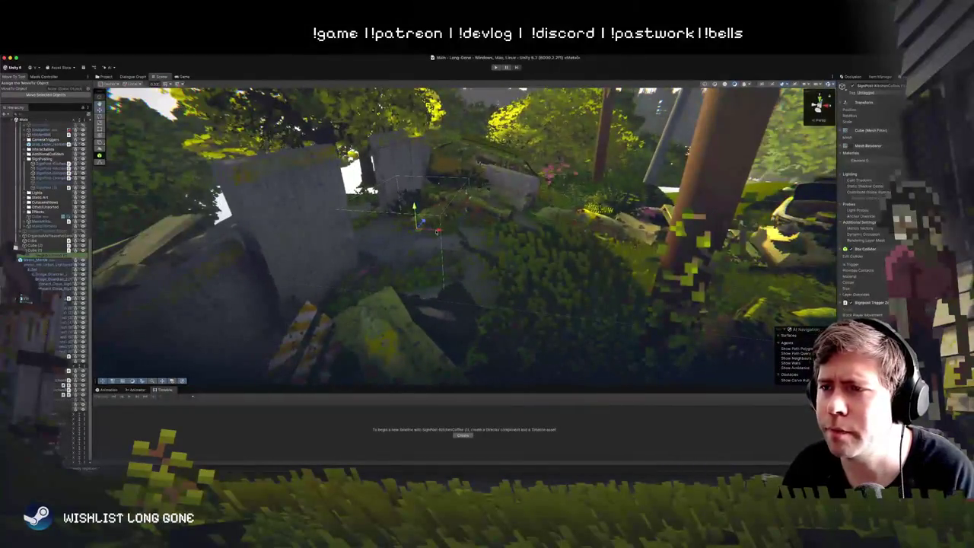
key("s")
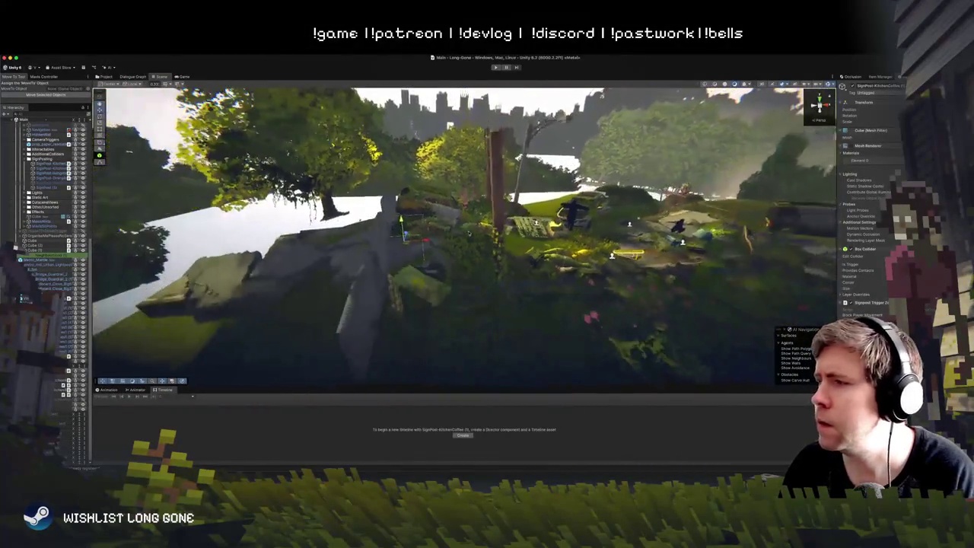
left_click(495, 67)
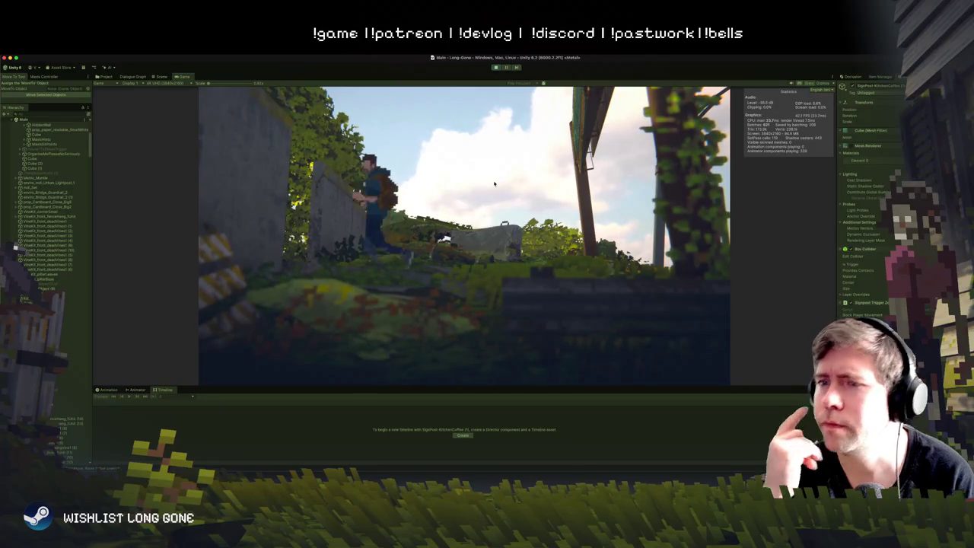
left_click(160, 77)
Step: Frame the player character, return to the Game view, and stop the playtest
key("f")
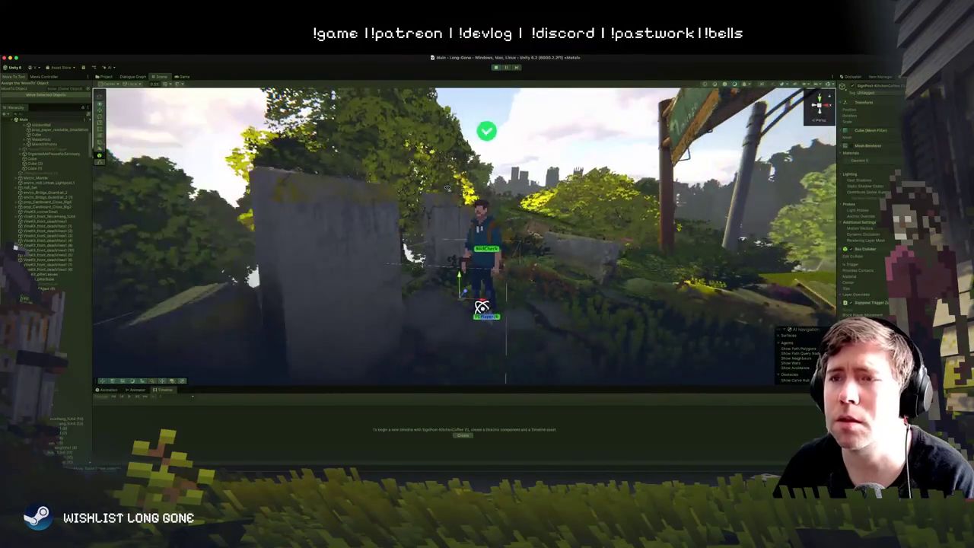
left_click(186, 77)
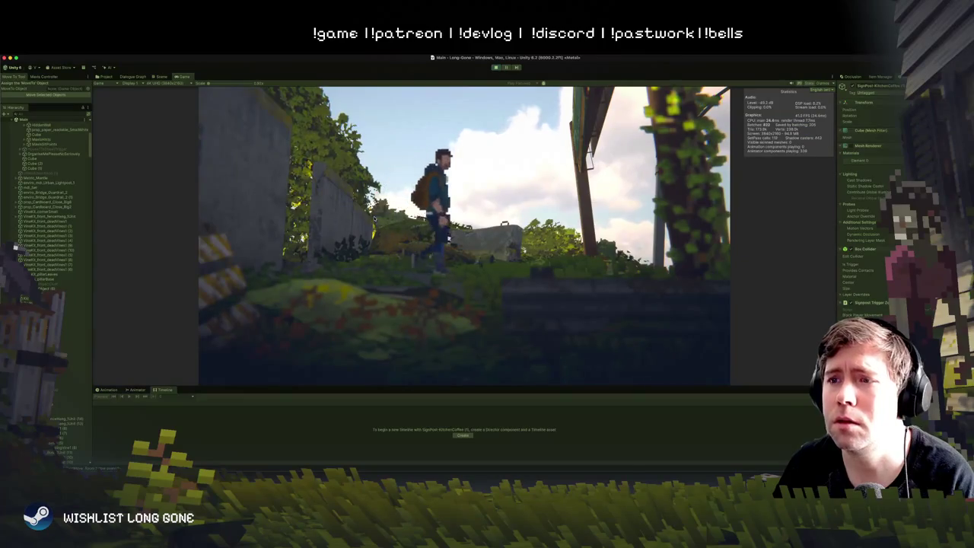
key("super+p")
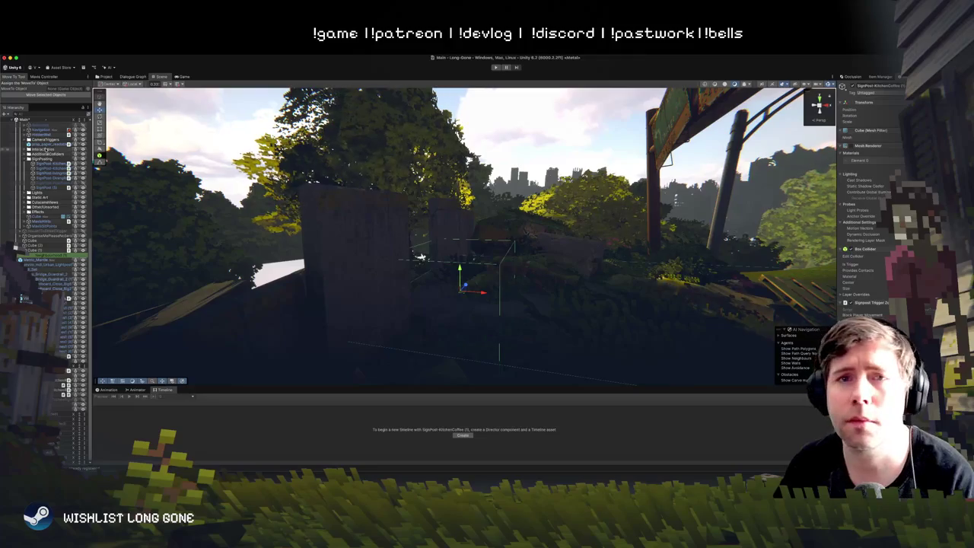
Step: Select GameManager, collapse its Starting Locations list, and inspect the Sign Posting setting
left_click(37, 125)
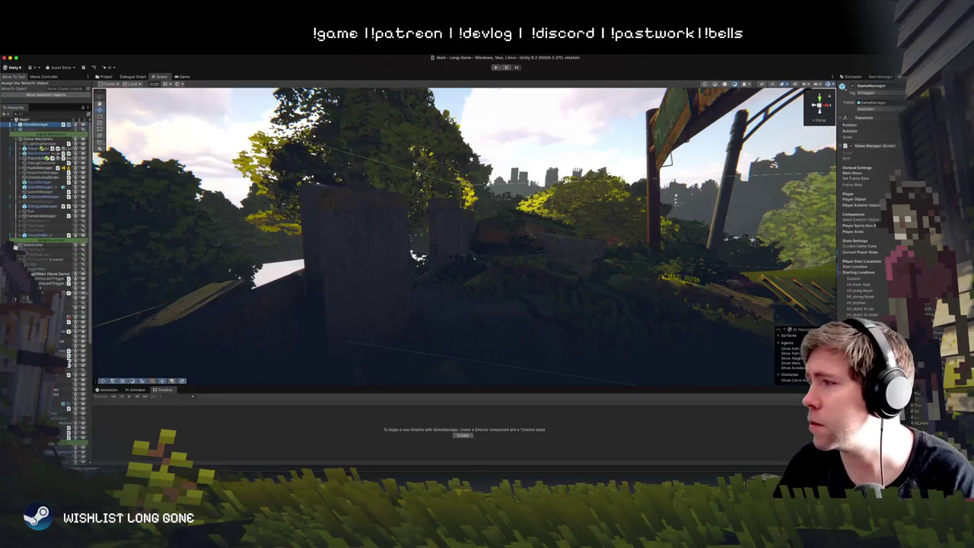
left_click(841, 272)
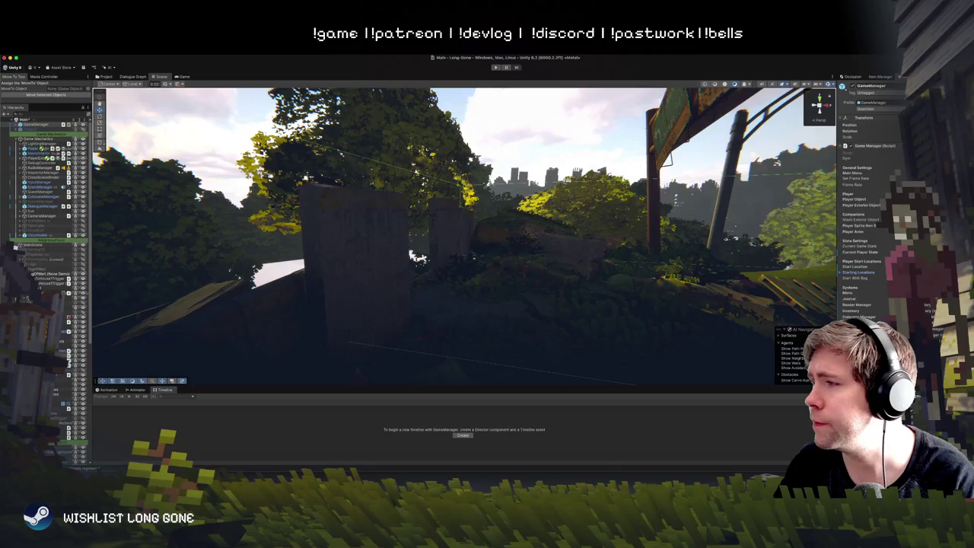
scroll(867, 198, "down", 3)
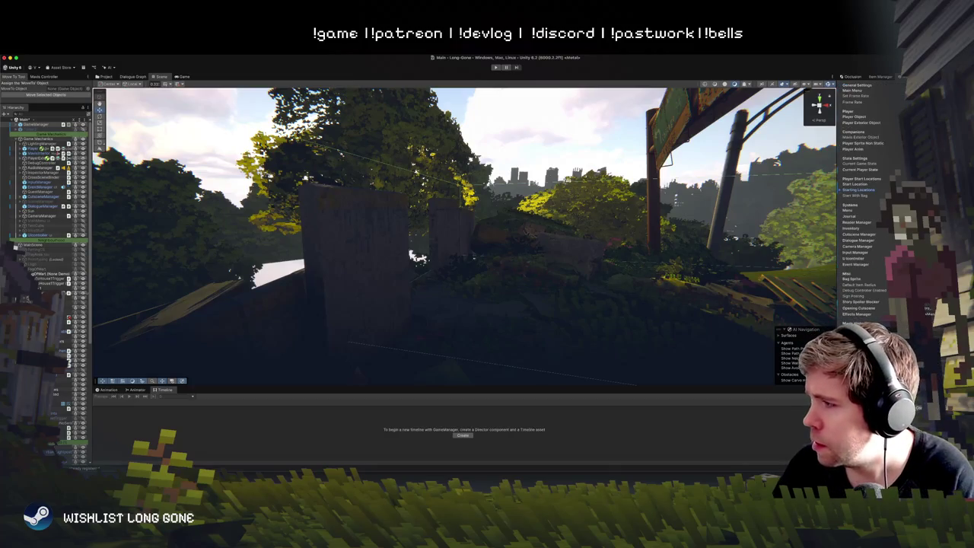
left_click(849, 295)
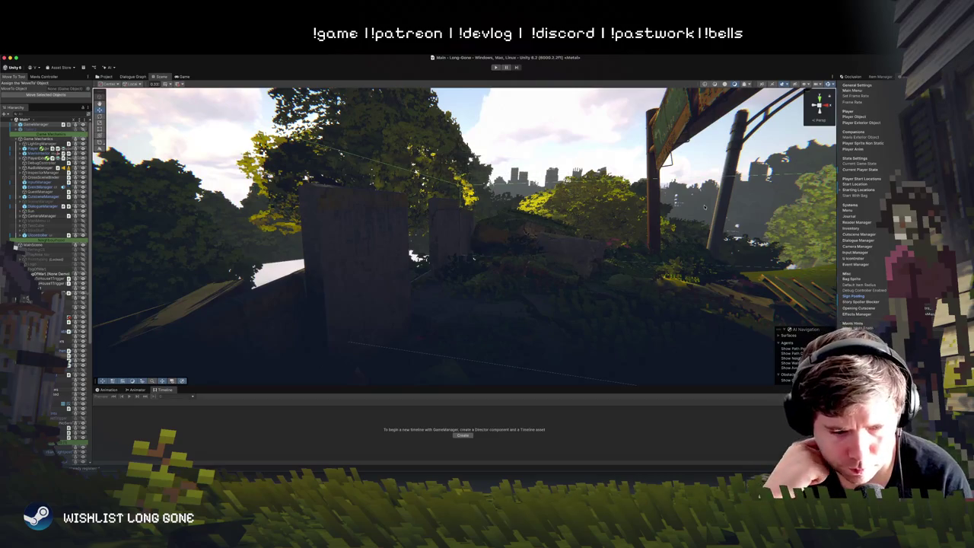
key("super+p")
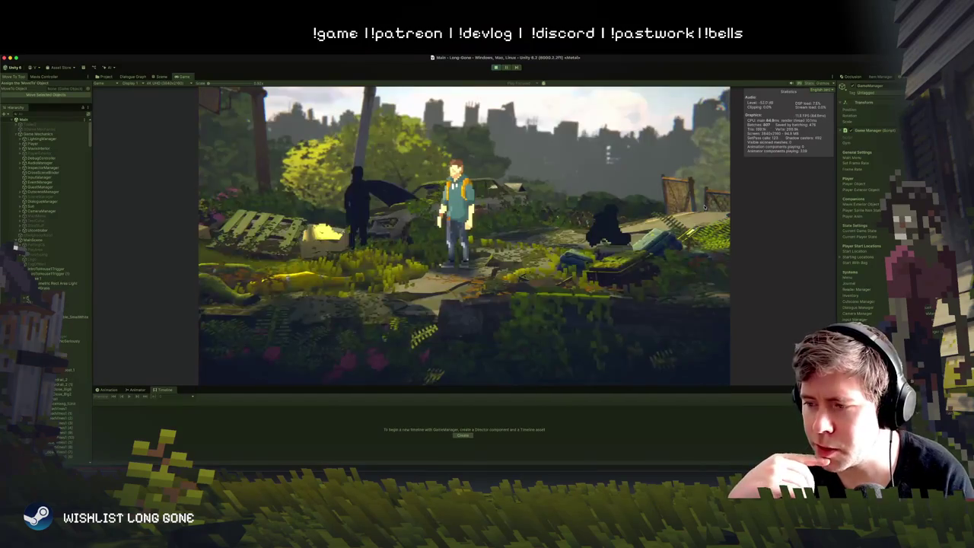
key("a")
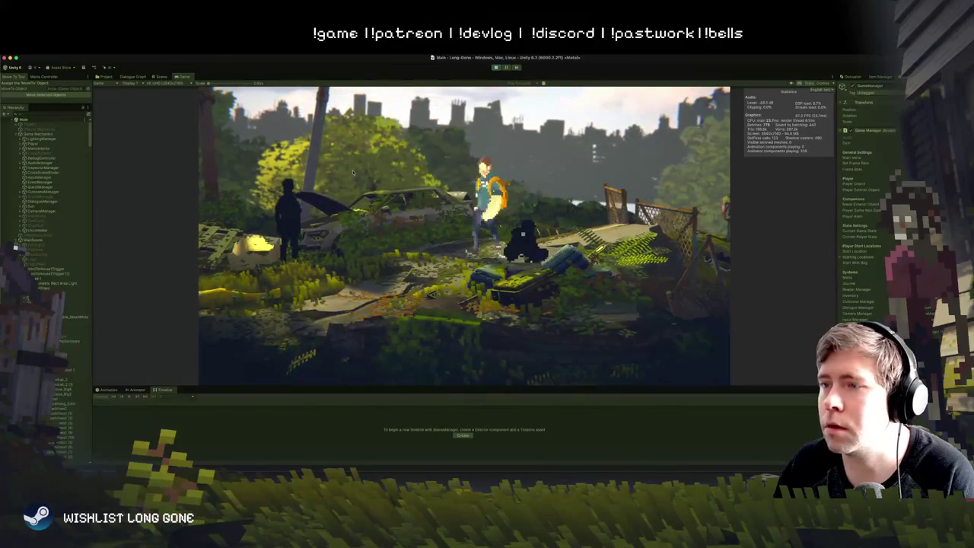
key("ctrl+p")
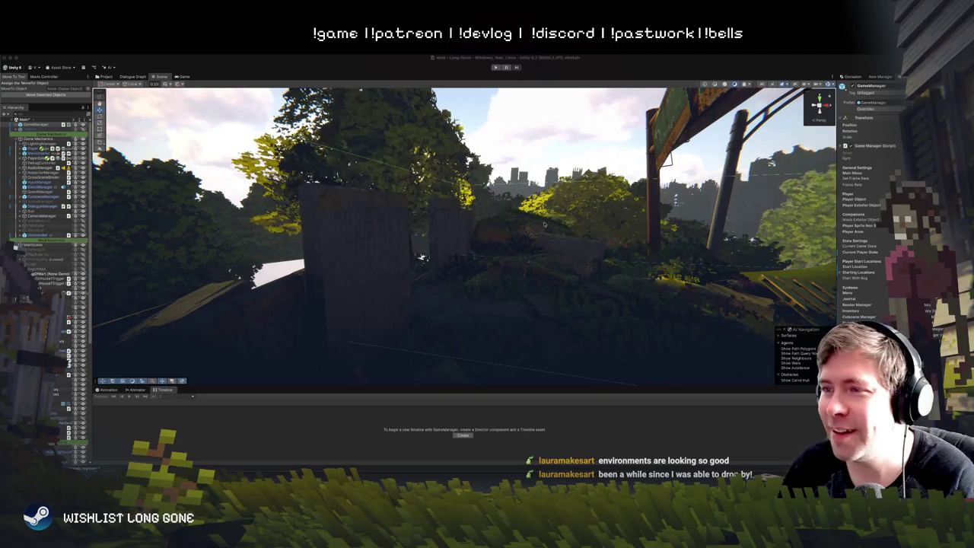
Step: Orbit the CustomStartLocation marker, select LightingManager, and look toward the restricted-area wall
key("f")
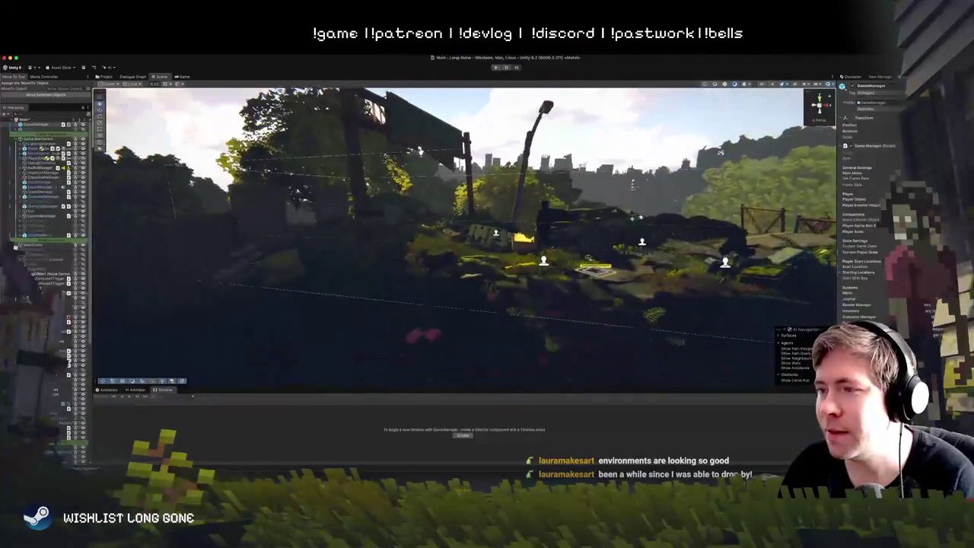
left_click_drag(588, 257, 679, 243)
left_click(42, 143)
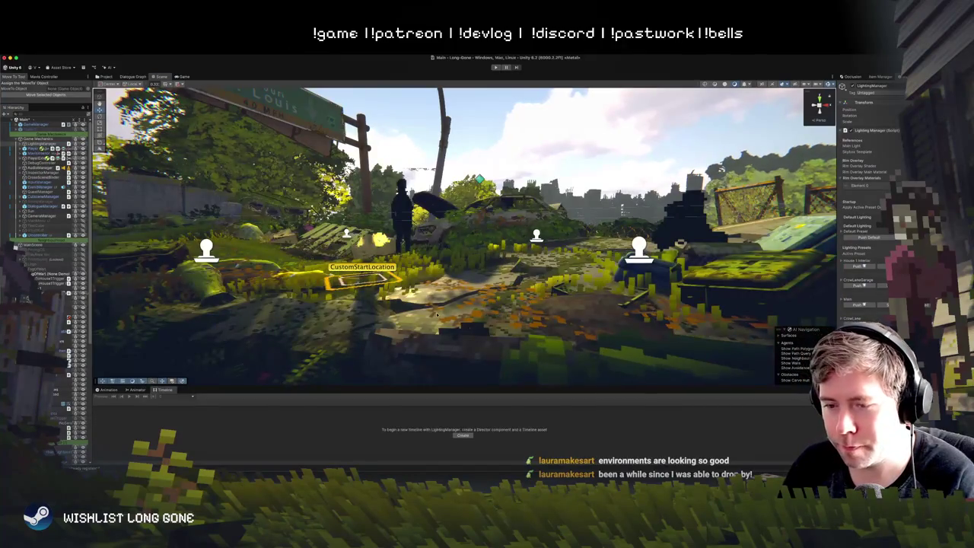
left_click_drag(437, 314, 533, 313)
left_click_drag(472, 307, 557, 326)
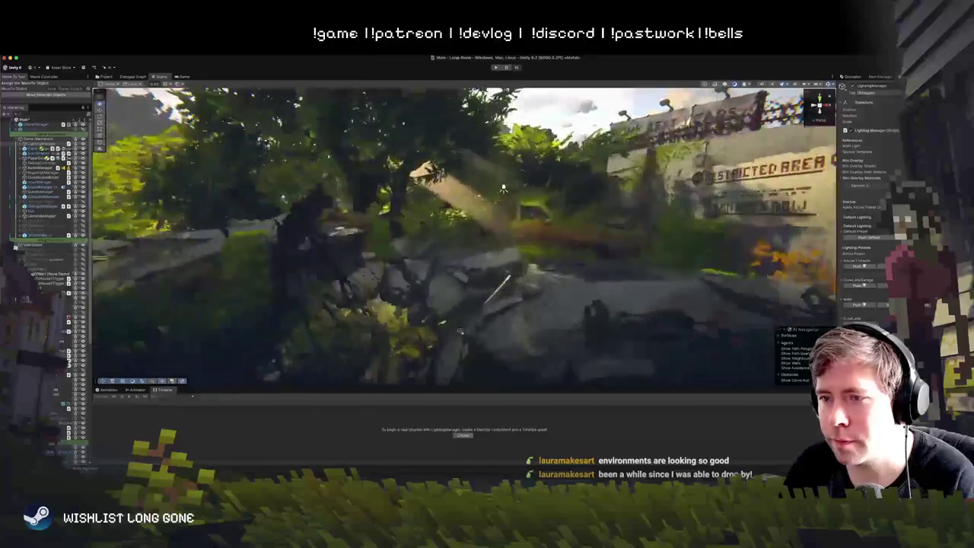
left_click_drag(460, 331, 460, 304)
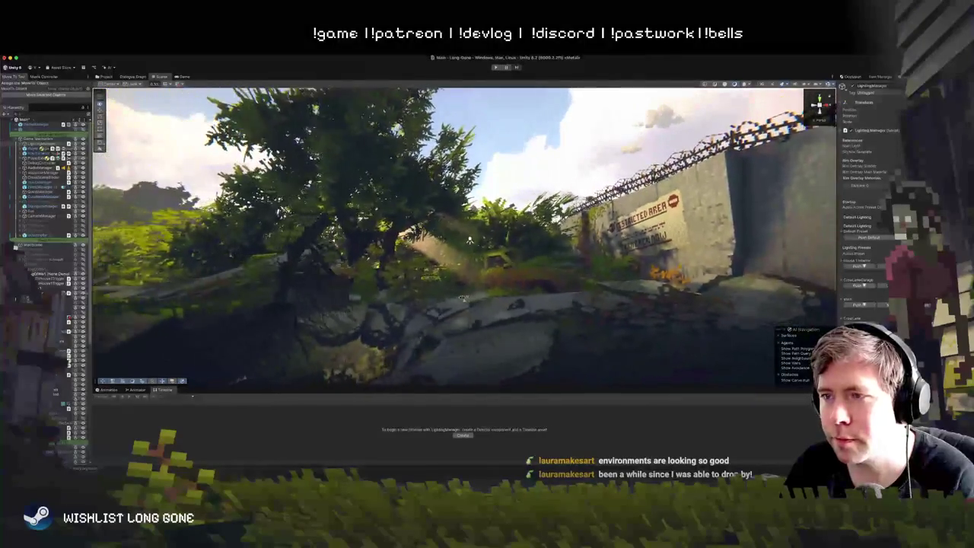
Step: Select the light-shaft sprite above the trees and rotate it to lean left
left_click(467, 266)
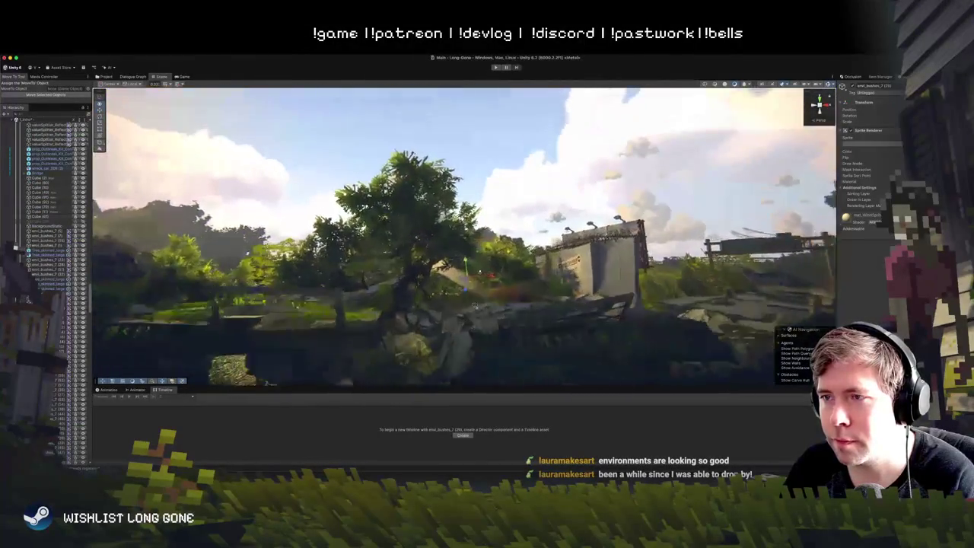
left_click(484, 283)
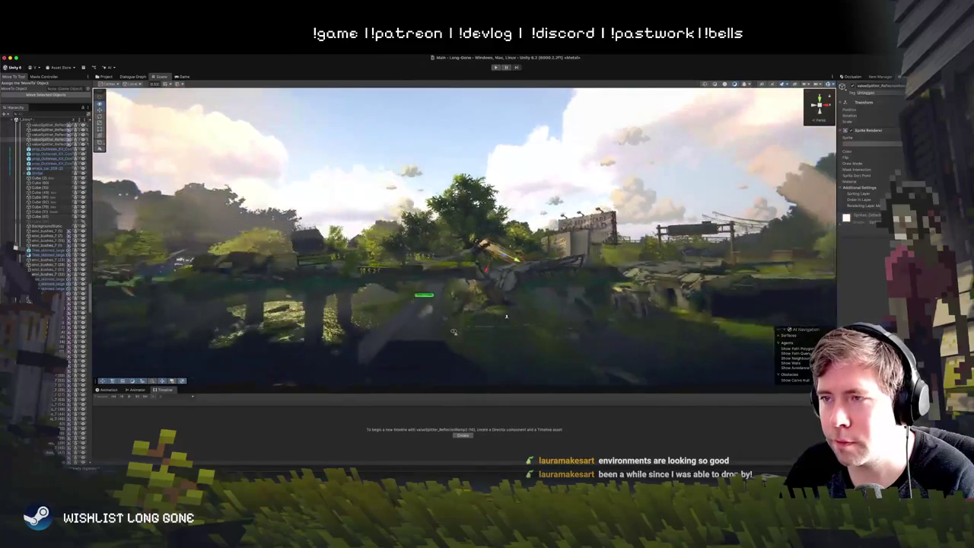
mouse_move(453, 332)
left_mouse_down()
mouse_move(393, 324)
mouse_move(449, 308)
left_mouse_up()
left_click(482, 194)
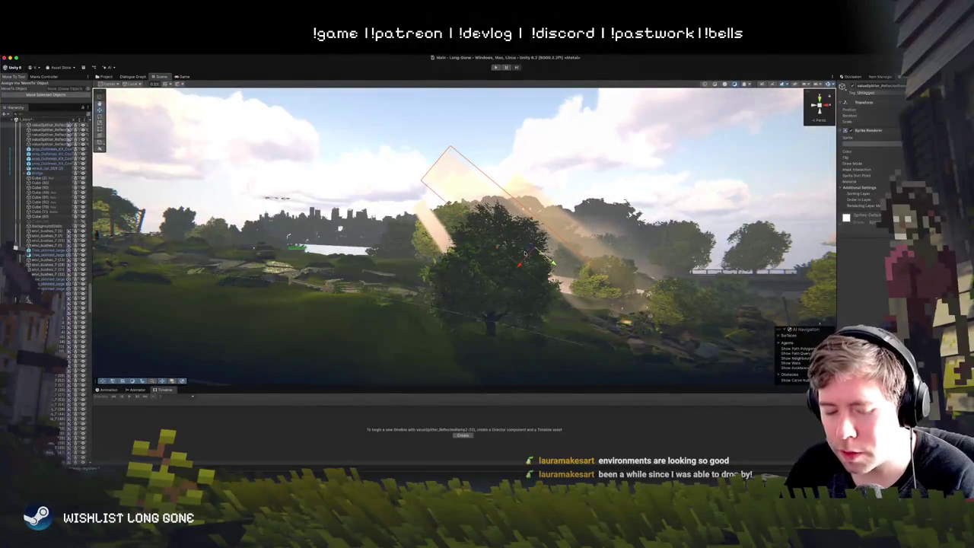
mouse_move(339, 253)
left_mouse_down()
mouse_move(226, 234)
mouse_move(358, 228)
mouse_move(468, 242)
mouse_move(400, 251)
mouse_move(415, 251)
left_mouse_up()
key("e")
left_click_drag(503, 272, 487, 274)
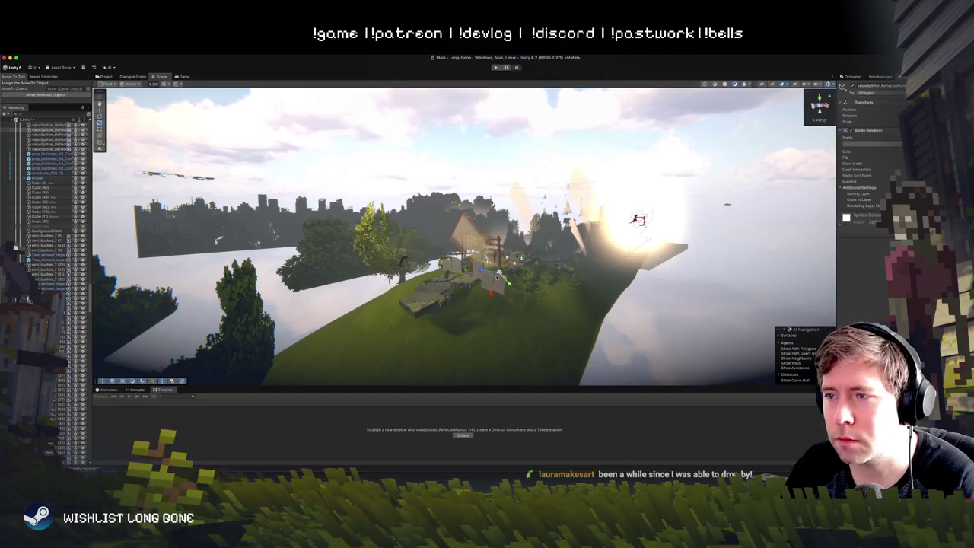
Step: Move the light shaft lower and left so it angles across the tree beside the walls
left_click(523, 289)
scroll(523, 289, "up", 10)
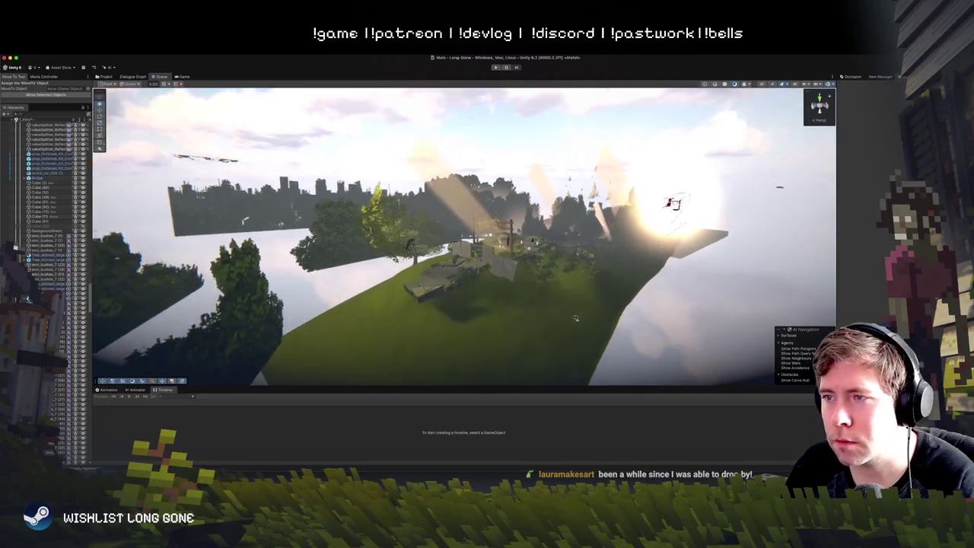
left_click(428, 226)
key("f")
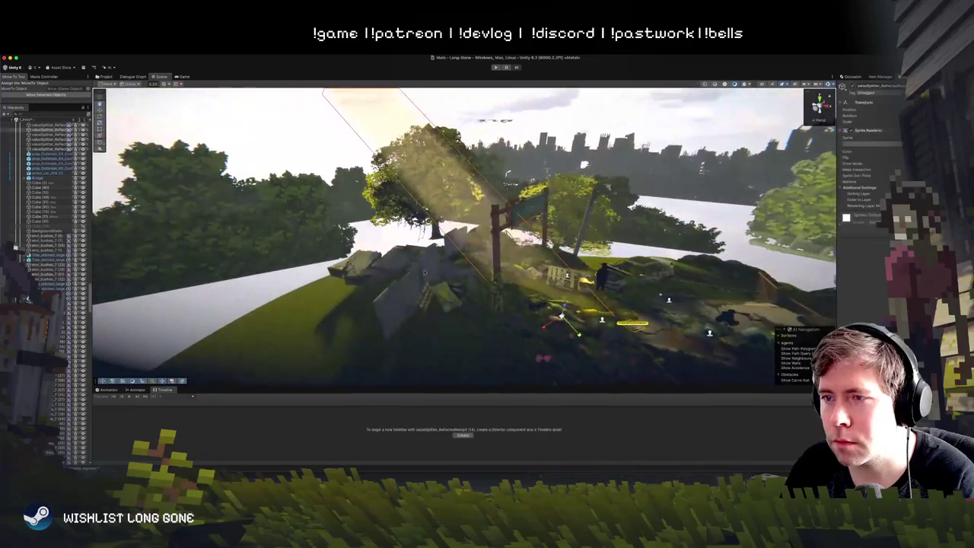
key("w")
left_click_drag(566, 321, 562, 326)
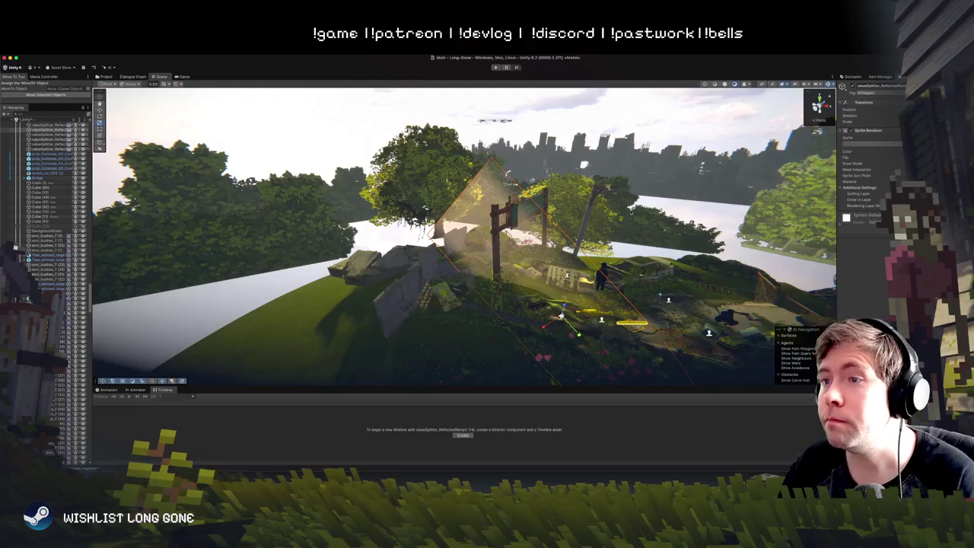
mouse_move(564, 305)
left_mouse_down()
mouse_move(471, 275)
mouse_move(438, 275)
mouse_move(452, 281)
mouse_move(436, 290)
mouse_move(445, 279)
mouse_move(436, 268)
left_mouse_up()
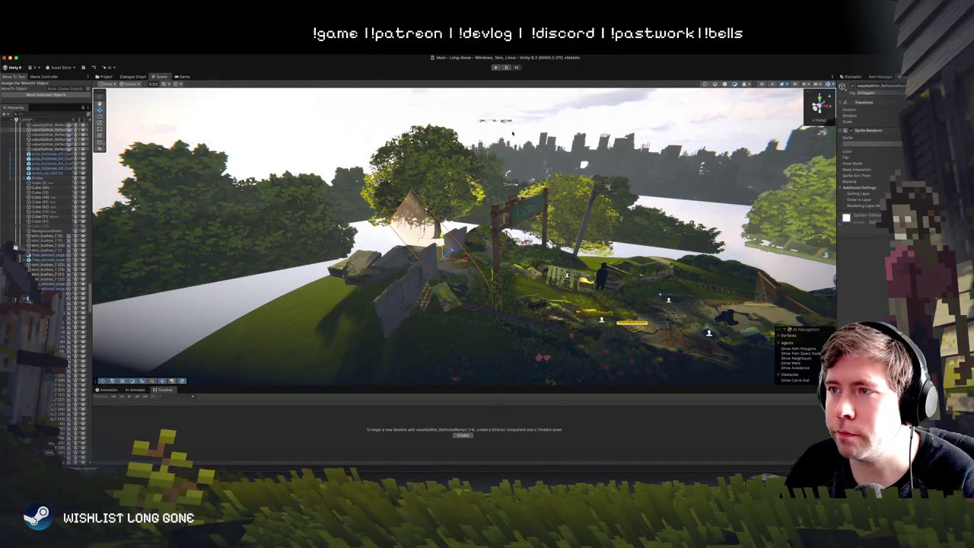
left_click(483, 239)
scroll(484, 238, "down", 5)
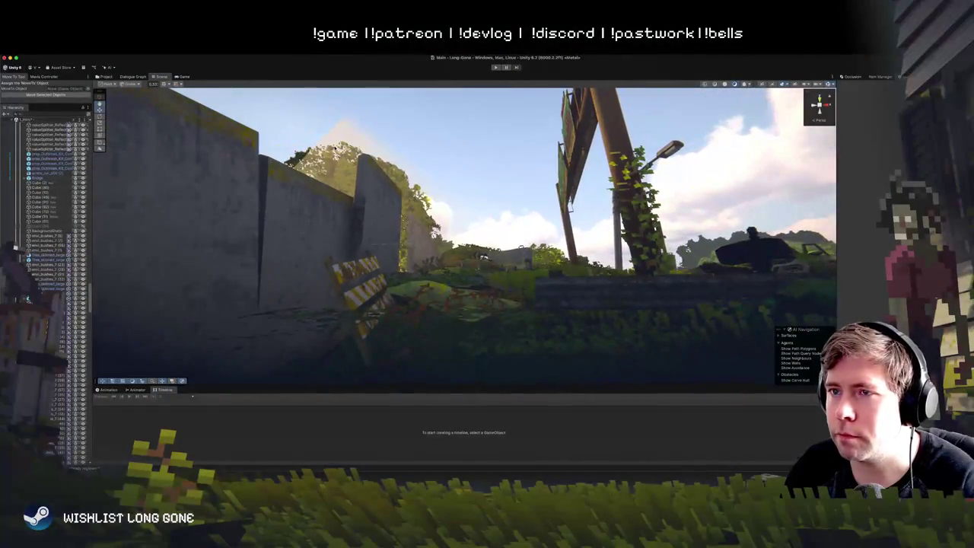
Step: Rotate the sprite beside the striped barricade further onto its side
left_click(359, 152)
left_click_drag(436, 232, 431, 253)
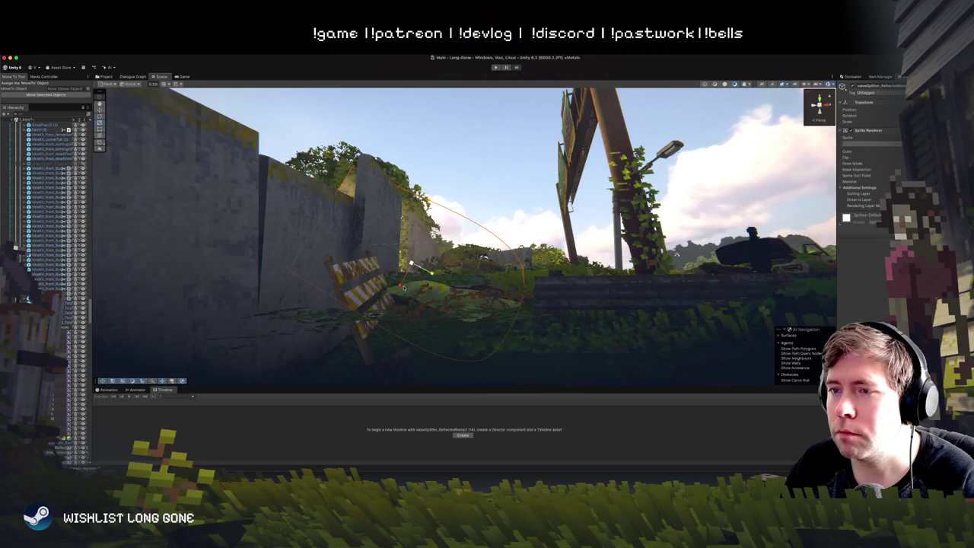
left_click_drag(425, 280, 428, 283)
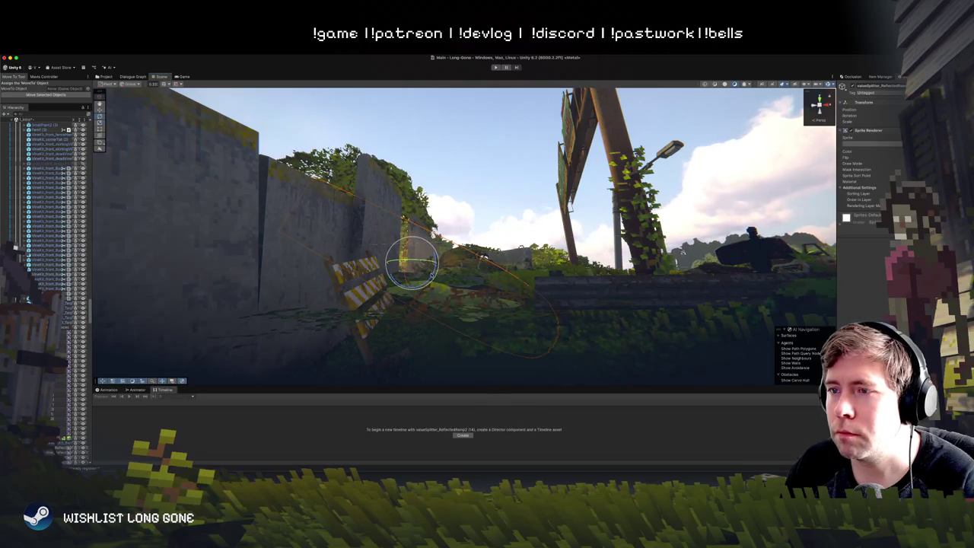
Step: Orbit the walled area, reselect the green sprite by the barricade, then clear the selection
mouse_move(454, 218)
left_mouse_down()
mouse_move(471, 205)
mouse_move(434, 234)
mouse_move(486, 268)
mouse_move(427, 251)
mouse_move(350, 295)
mouse_move(261, 321)
left_mouse_up()
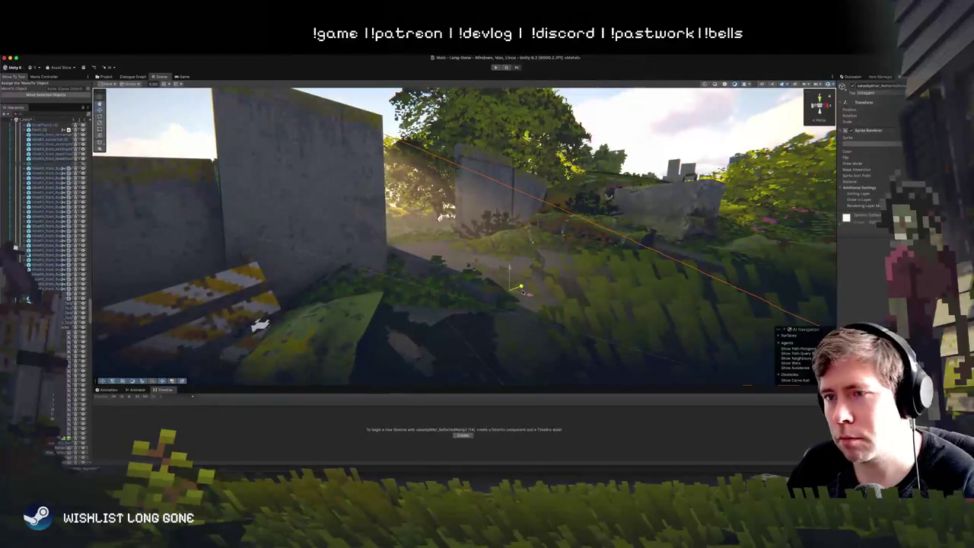
mouse_move(260, 323)
left_mouse_down()
mouse_move(588, 294)
mouse_move(428, 223)
mouse_move(434, 270)
left_mouse_up()
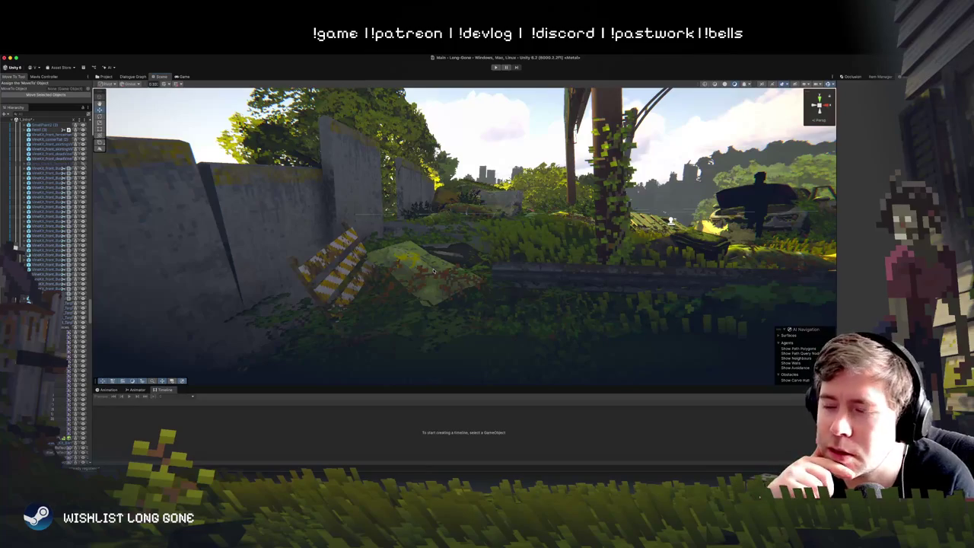
left_click(434, 270)
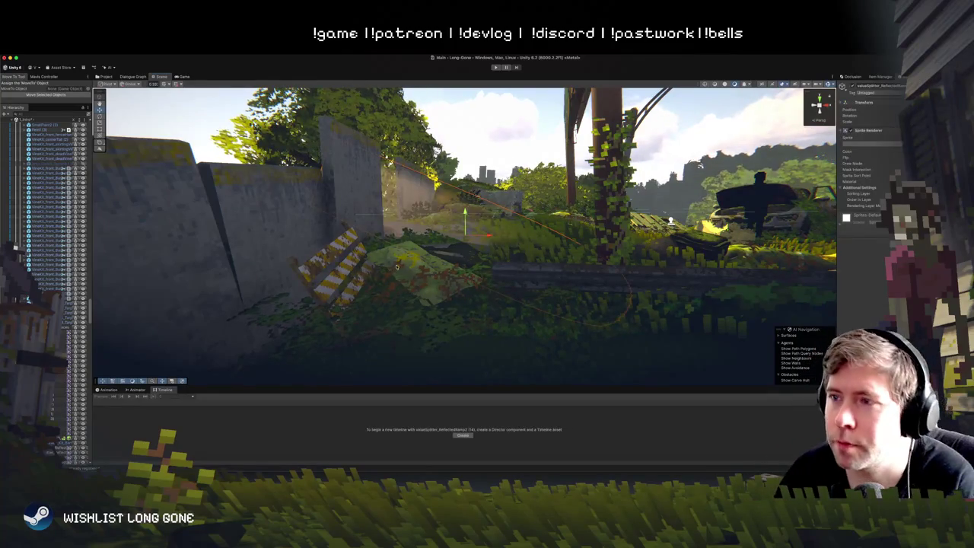
left_click_drag(395, 266, 468, 263)
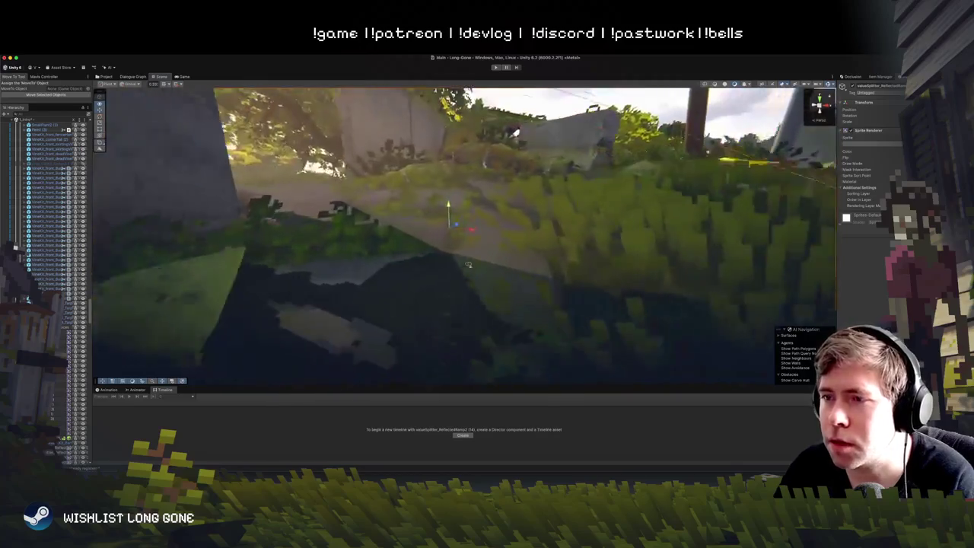
scroll(467, 264, "down", 10)
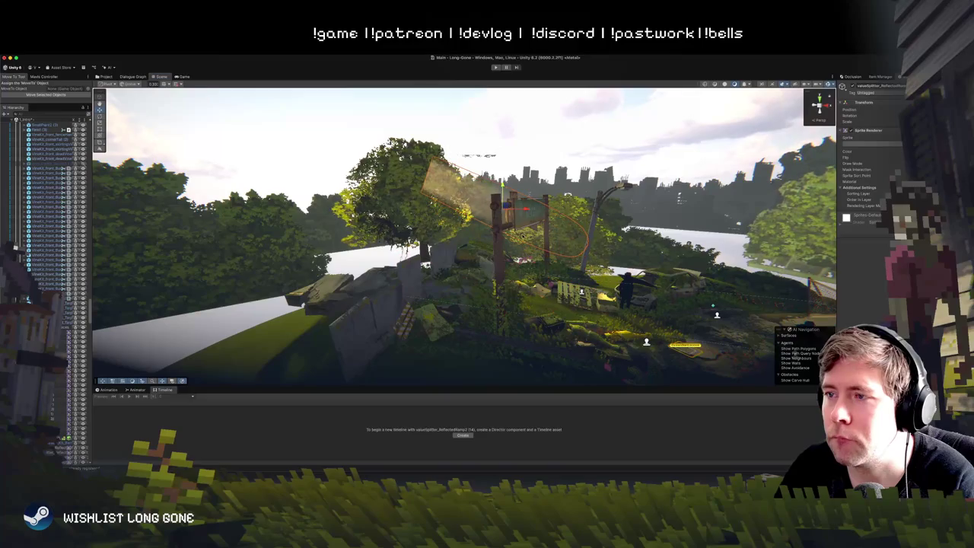
left_click(524, 202)
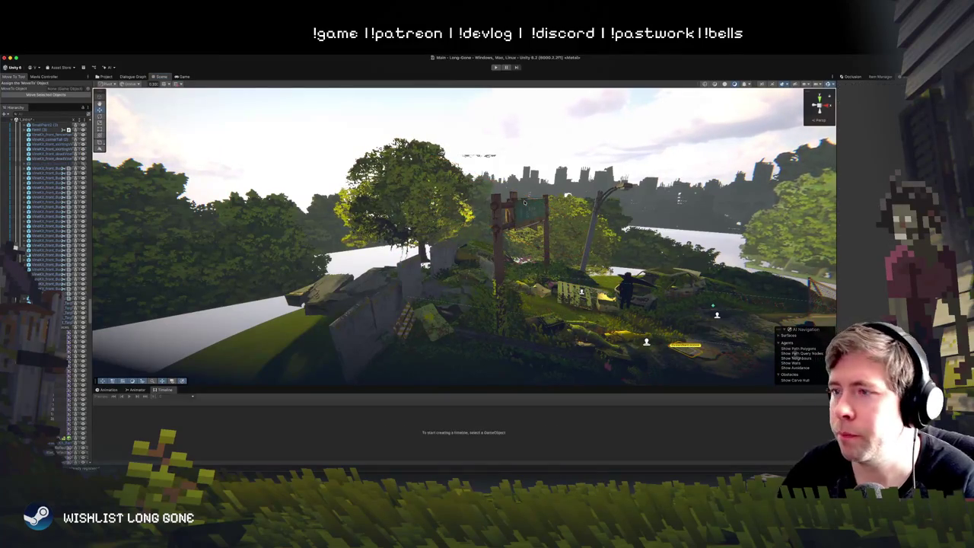
mouse_move(337, 134)
left_mouse_down()
mouse_move(587, 230)
mouse_move(600, 278)
left_mouse_up()
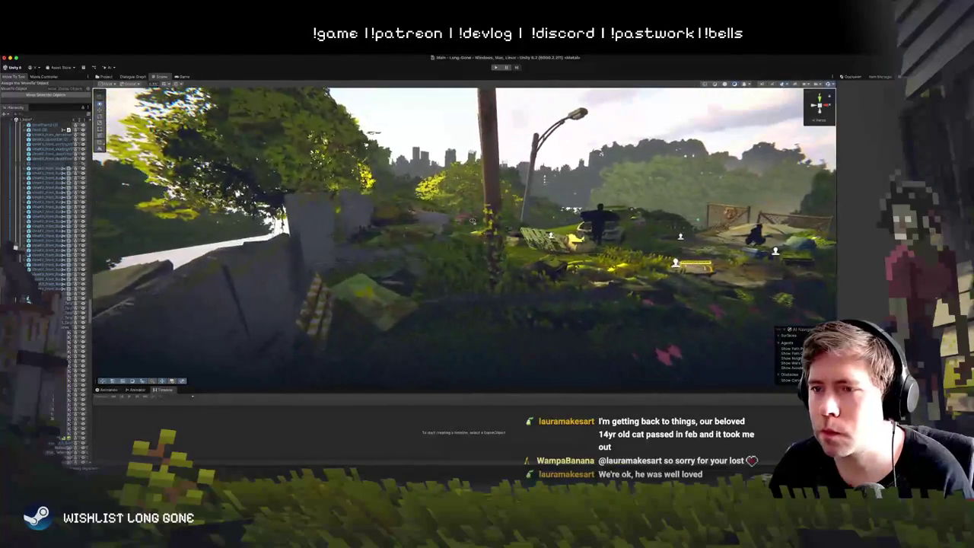
Step: Rotate a vine sprite under RoadOvergrowth, then return to the Move tool and deselect it
left_click(380, 274)
key("e")
left_click(329, 305)
left_click_drag(328, 308, 358, 288)
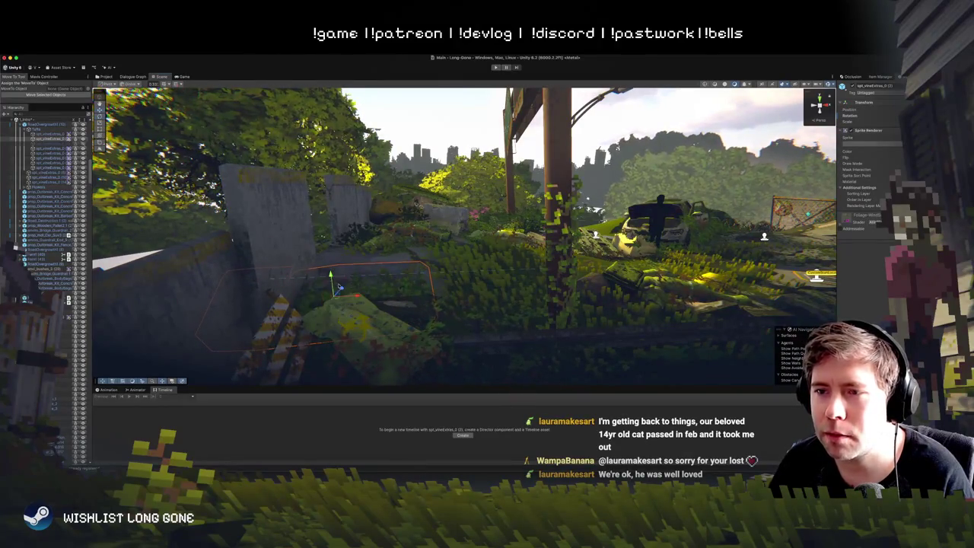
left_click(99, 111)
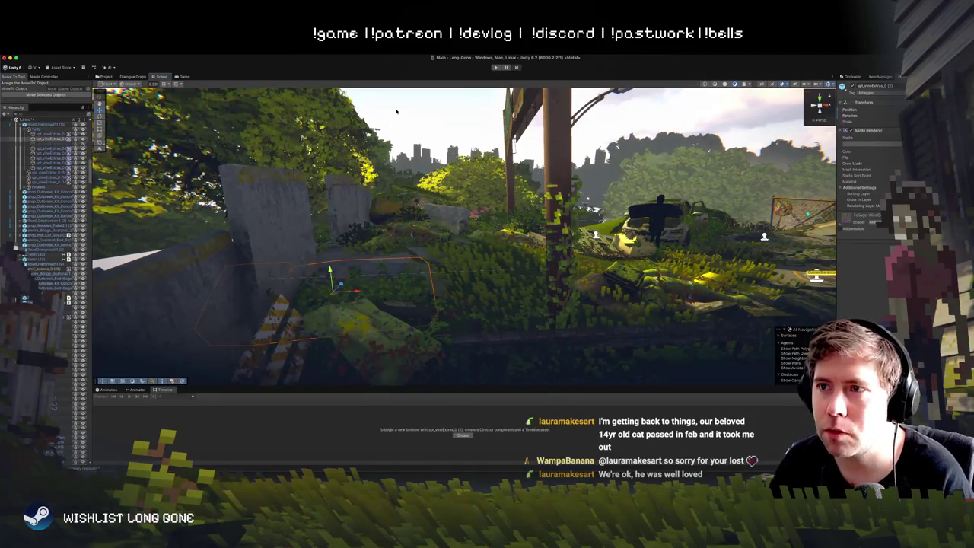
left_click(387, 139)
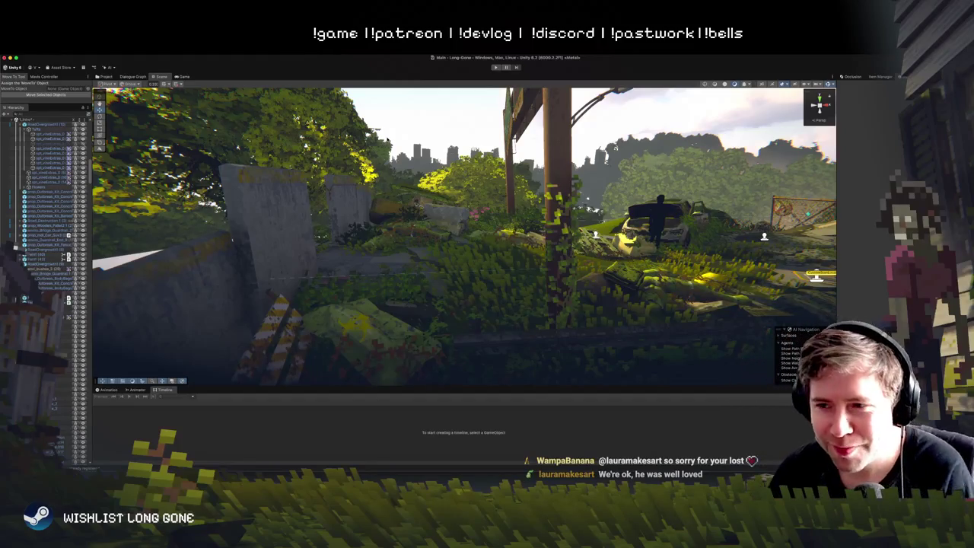
Step: Fly the Scene camera to the car wreck, select a vine on it, and open the Project browser
mouse_move(564, 128)
left_mouse_down()
mouse_move(515, 180)
mouse_move(522, 230)
mouse_move(566, 145)
left_mouse_up()
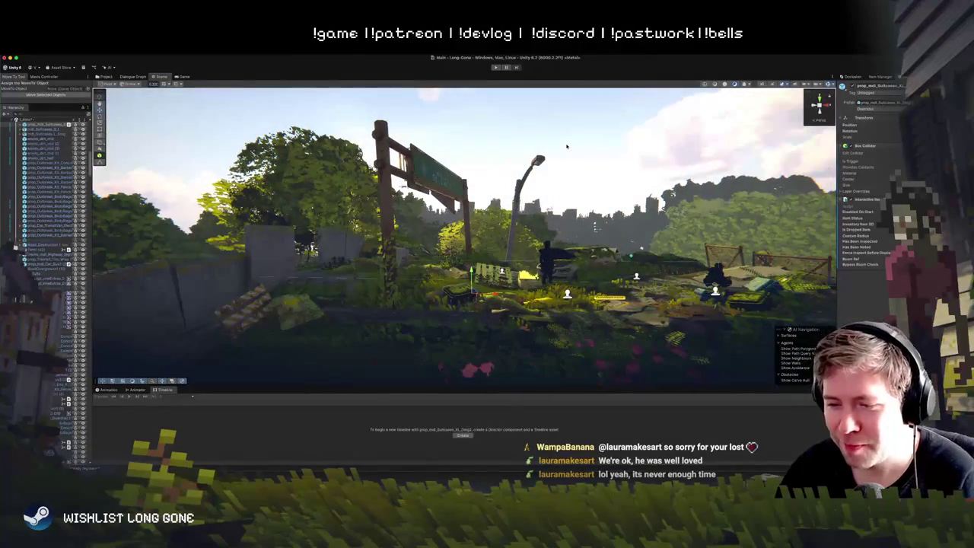
left_click(576, 194)
scroll(577, 196, "up", 10)
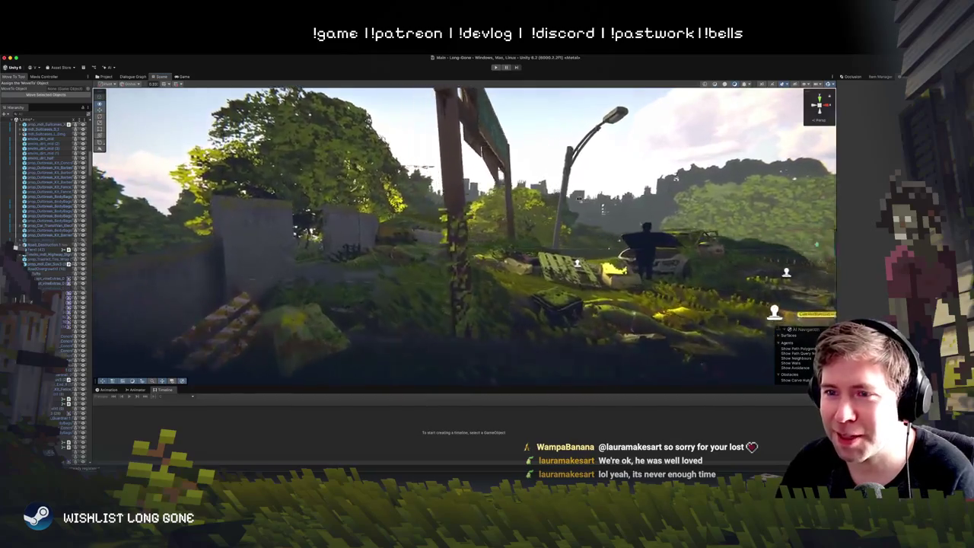
scroll(577, 199, "left", 5)
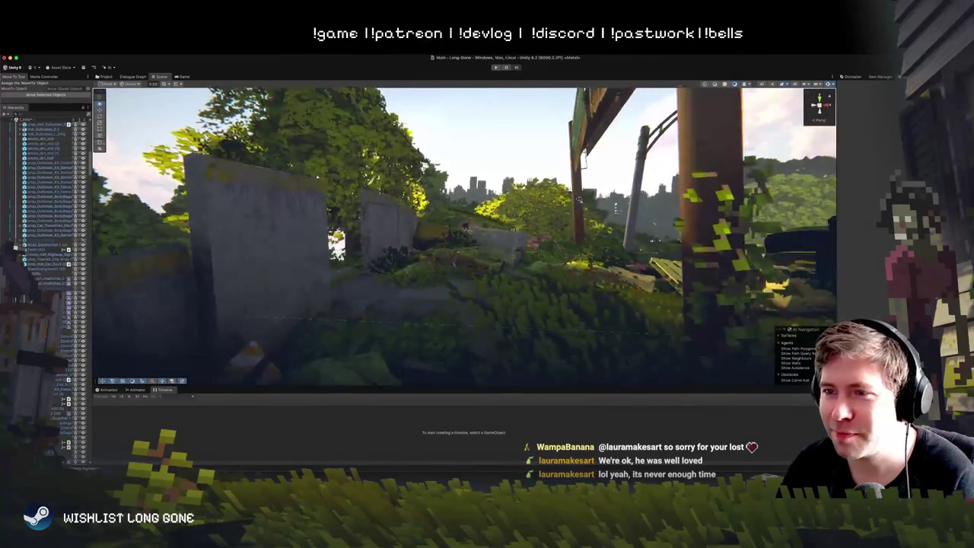
scroll(580, 198, "left", 3)
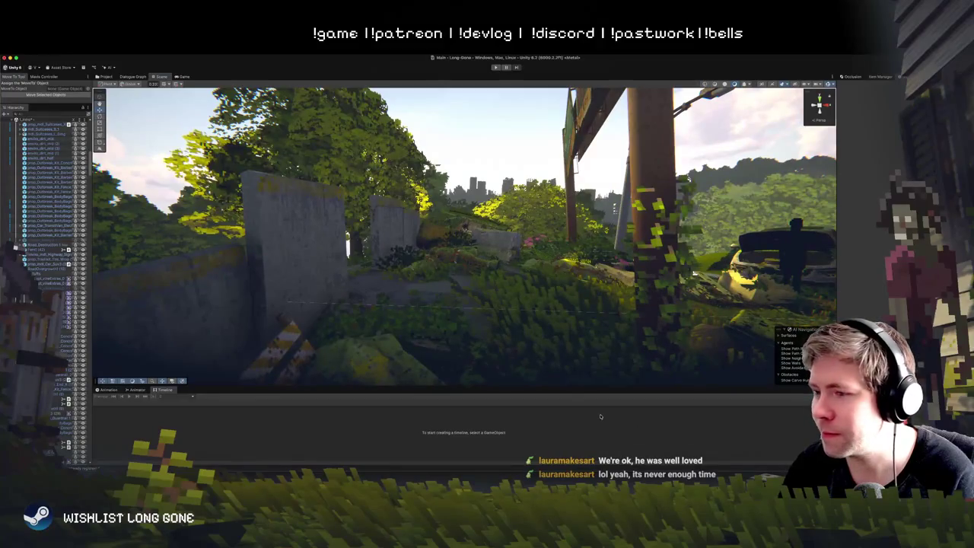
scroll(600, 302, "left", 5)
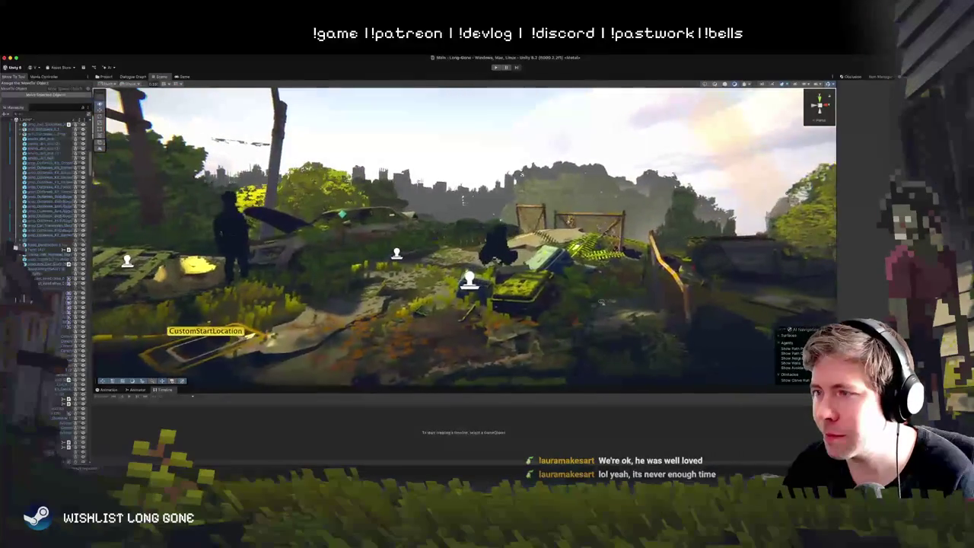
scroll(600, 303, "left", 5)
left_click(668, 308)
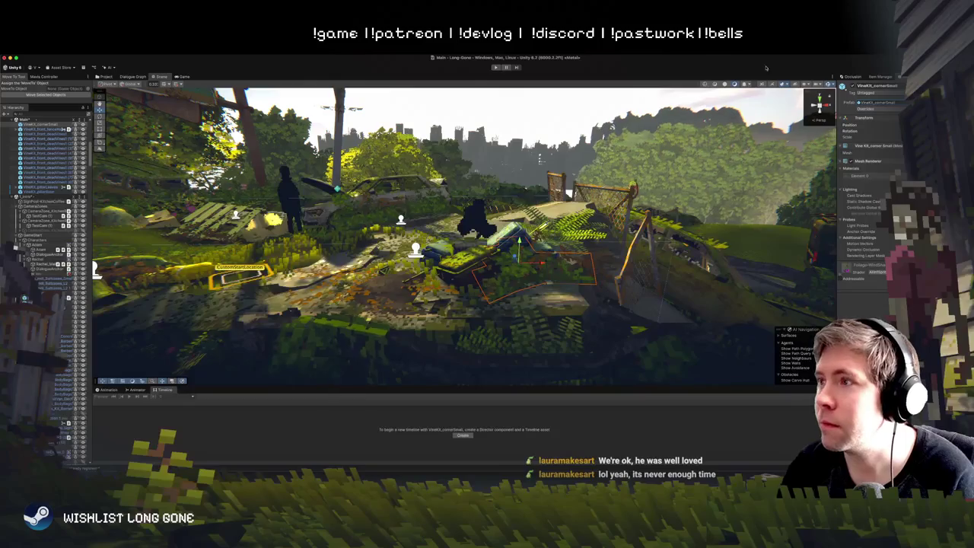
left_click(104, 77)
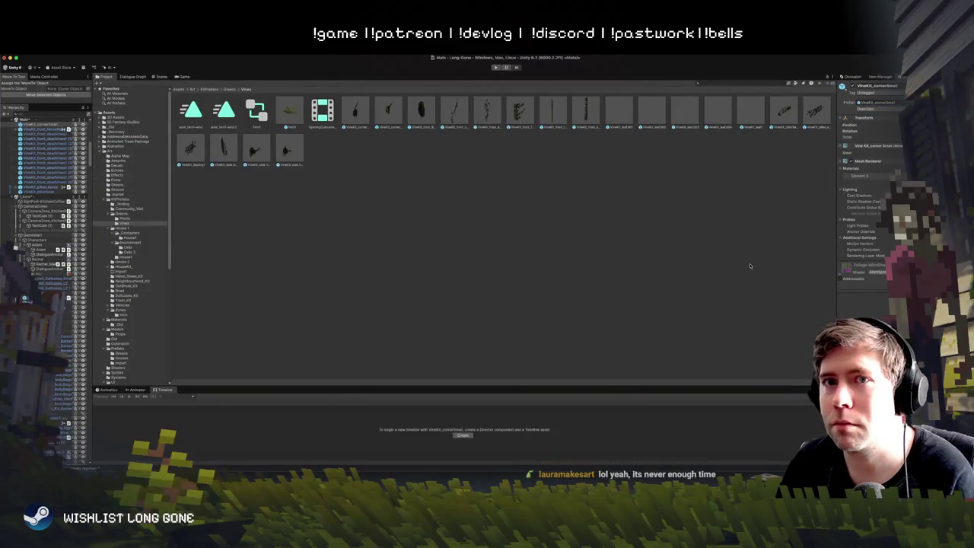
Step: Dock the Project window right of the Scene view and browse the leaf002, leaf001, front_skirting and creepingVine prefabs
mouse_move(104, 76)
left_mouse_down()
mouse_move(381, 190)
mouse_move(624, 228)
left_mouse_up()
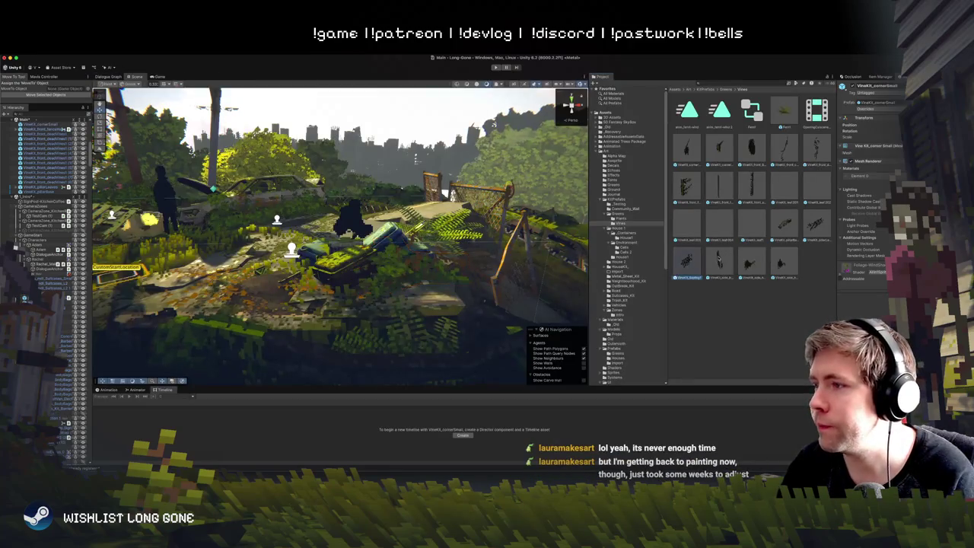
left_click(812, 183)
left_click(784, 184)
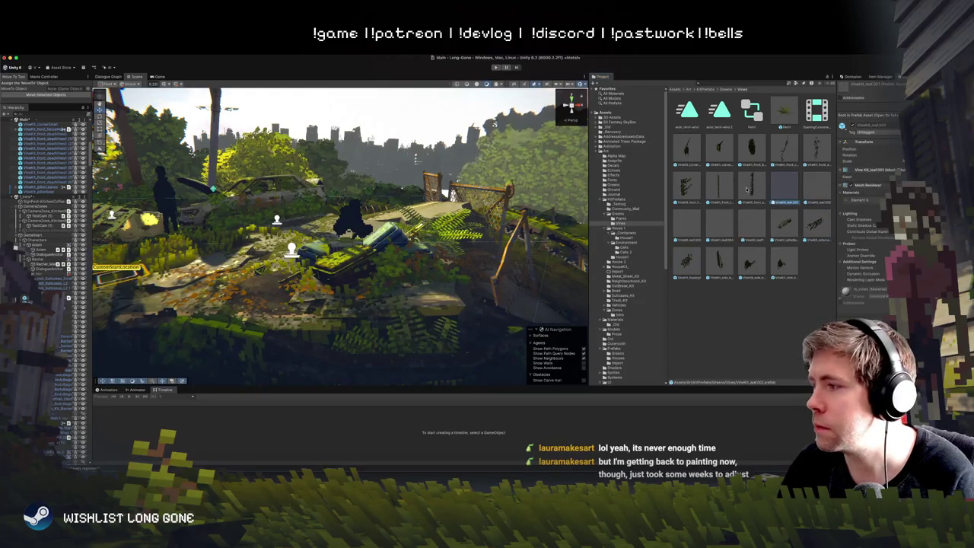
left_click(752, 185)
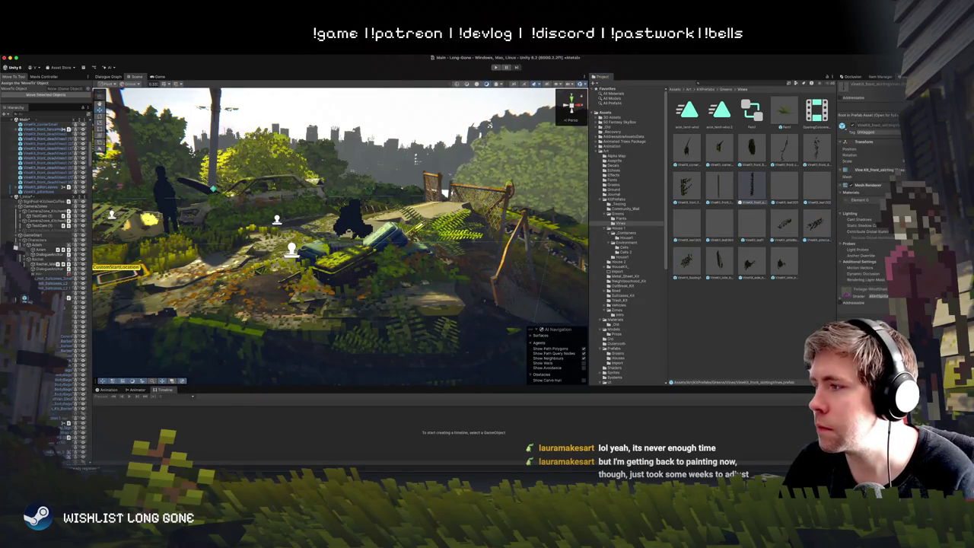
left_click(817, 149)
left_click(784, 148)
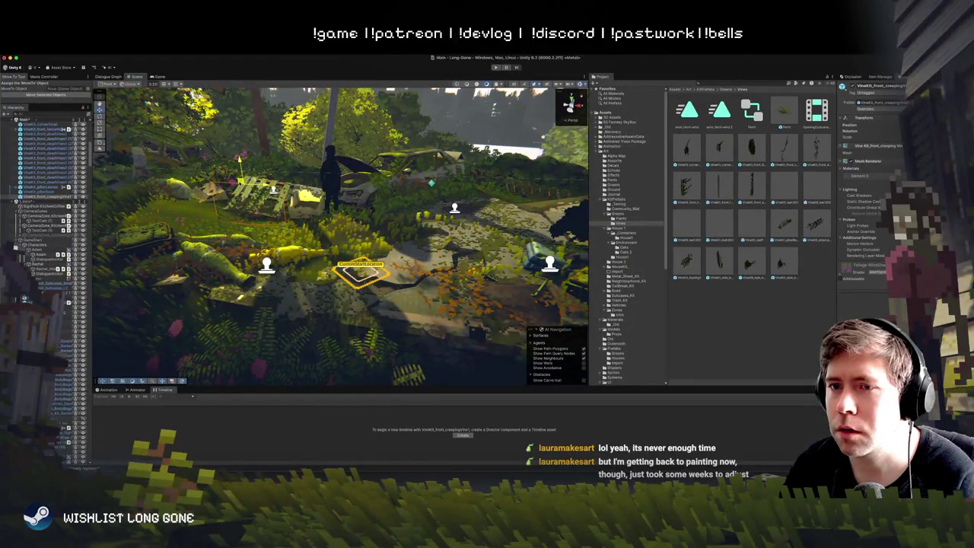
Step: Move the creeping vine down toward the ground and rotate it to a new angle
key("w")
left_click_drag(240, 161, 247, 204)
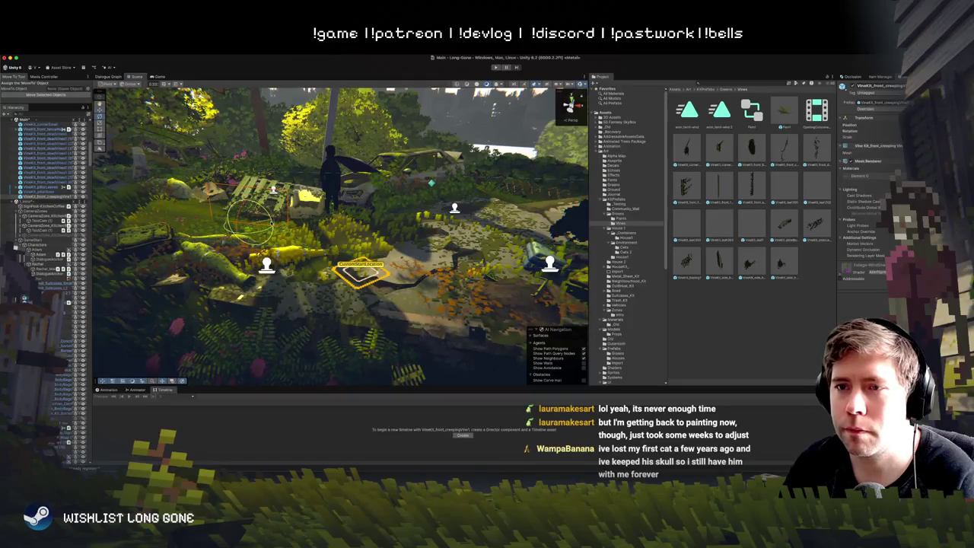
left_click_drag(238, 213, 259, 173)
key("w")
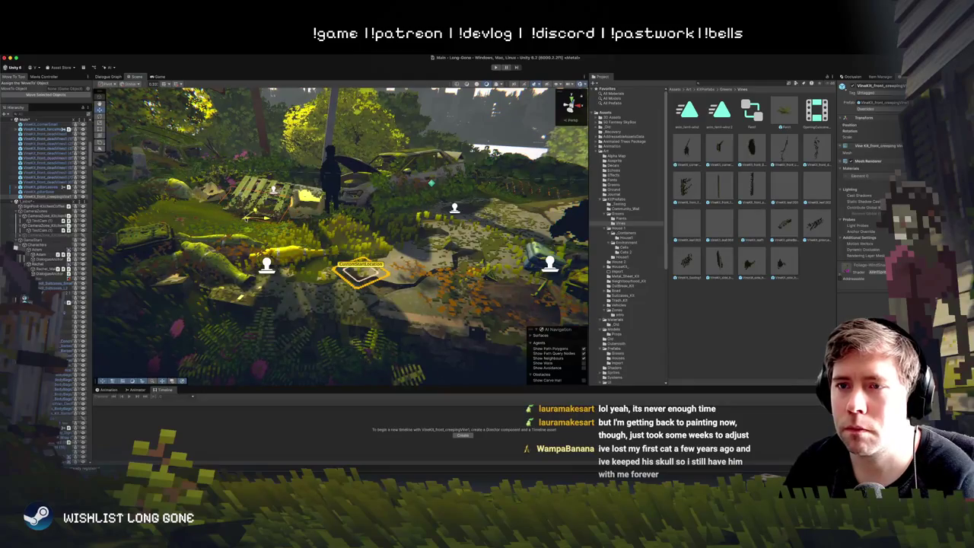
Step: Frame the fallen bench, move it down toward the viewer, tilt it slightly, then shift the vine left
key("e")
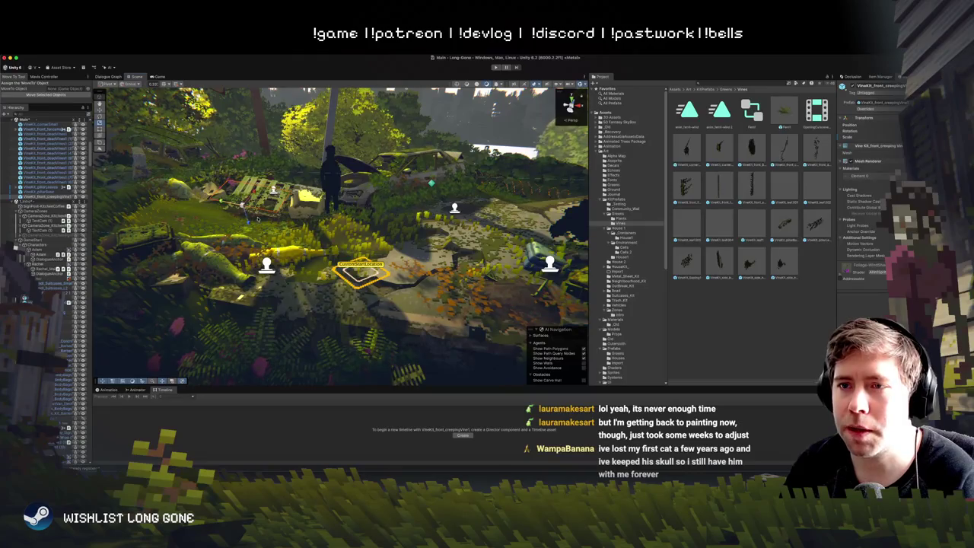
key("f")
key("w")
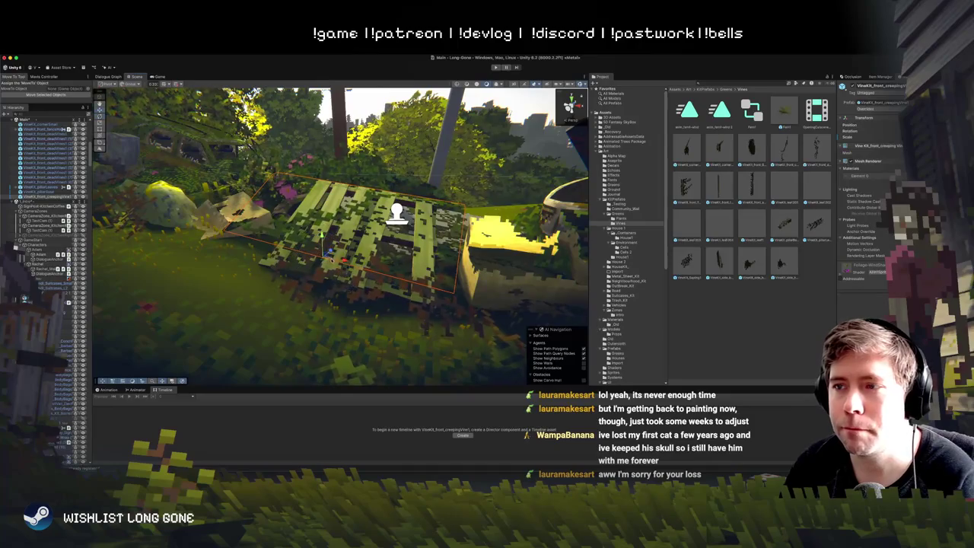
left_click_drag(323, 251, 354, 289)
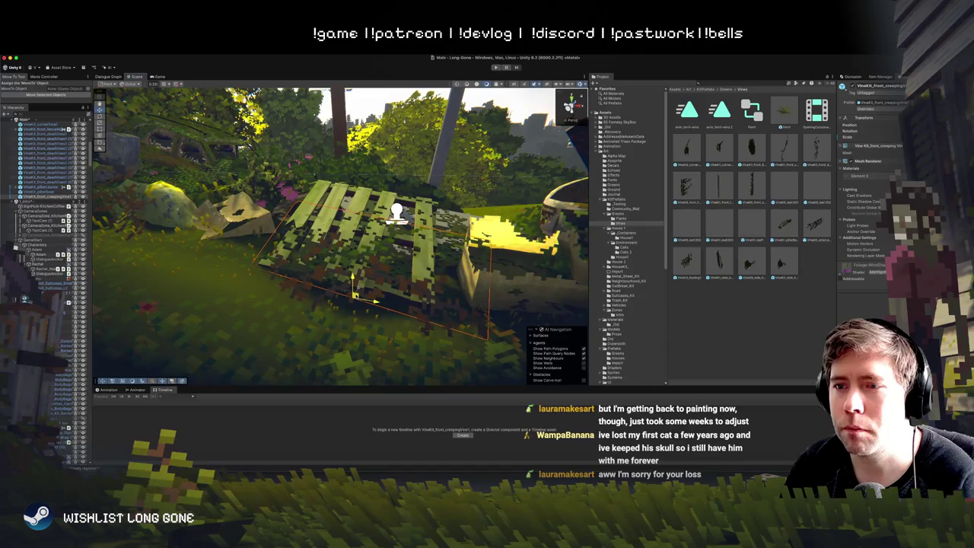
key("e")
mouse_move(368, 311)
left_mouse_down()
mouse_move(378, 298)
mouse_move(379, 312)
left_mouse_up()
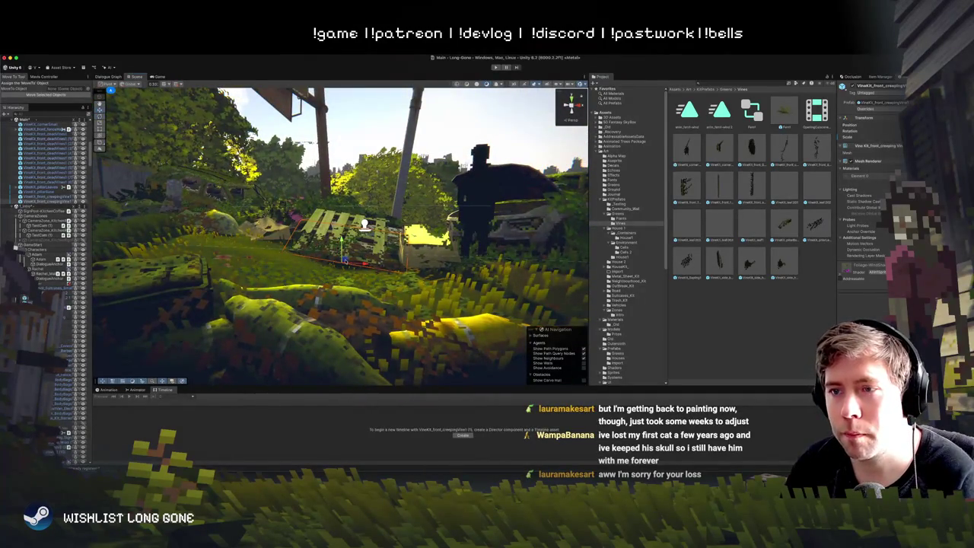
mouse_move(202, 200)
left_mouse_down()
mouse_move(141, 188)
mouse_move(121, 238)
mouse_move(227, 265)
left_mouse_up()
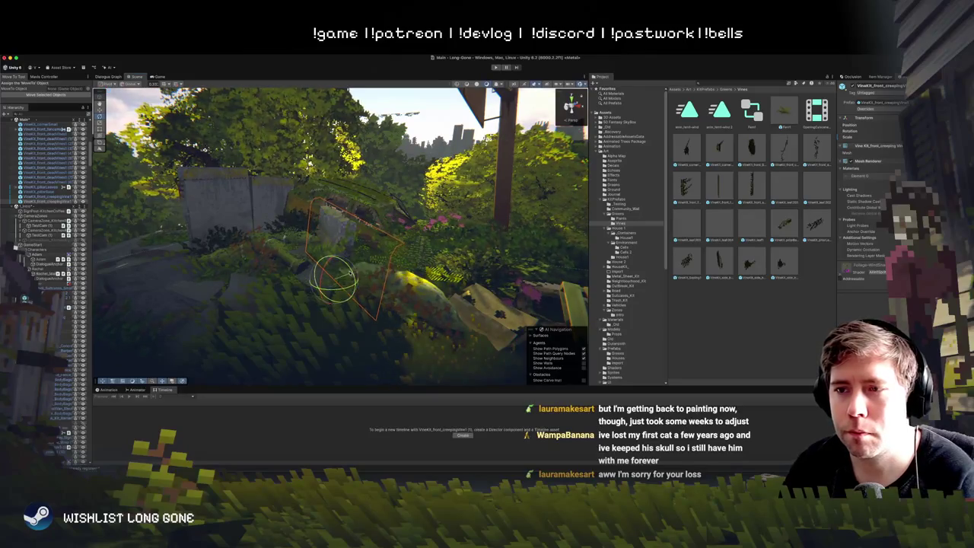
Step: Nudge the vine up and left, and shift the mossy rock wall to the left
mouse_move(332, 282)
left_mouse_down()
mouse_move(323, 255)
mouse_move(396, 243)
left_mouse_up()
left_click(399, 242)
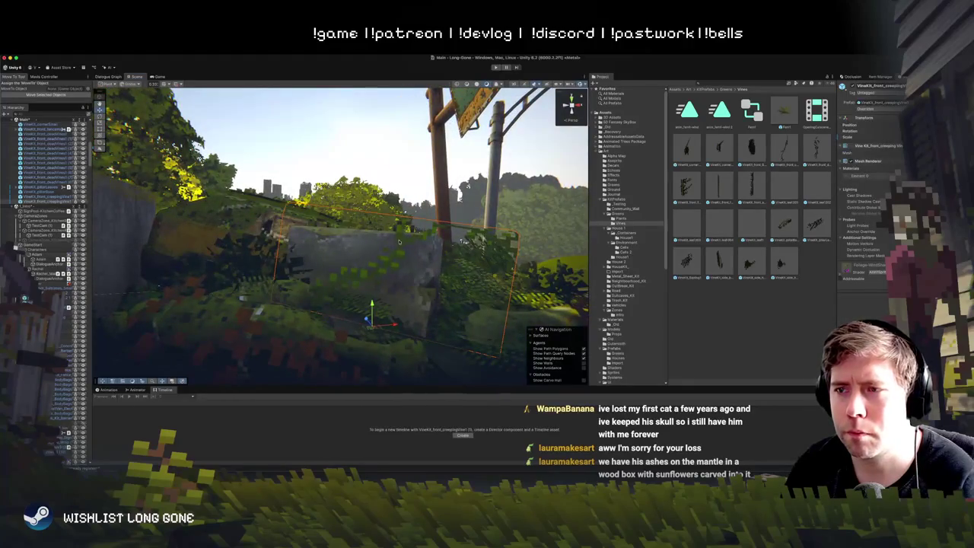
left_click_drag(378, 322, 348, 326)
scroll(345, 326, "down", 5)
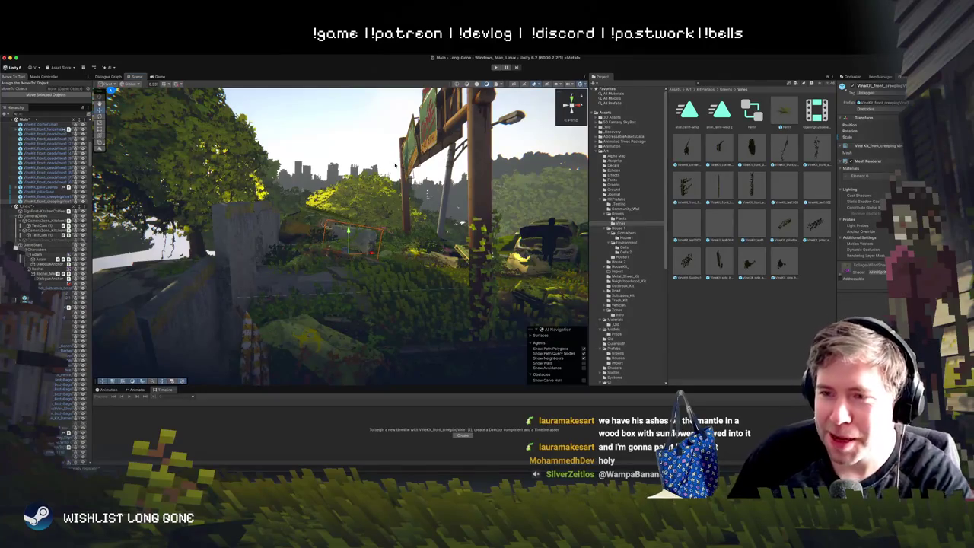
Step: Duplicate the vine by the concrete wall and rotate the copy to a new angle
mouse_move(339, 206)
left_mouse_down()
mouse_move(309, 198)
mouse_move(356, 212)
mouse_move(352, 233)
left_mouse_up()
key("ctrl+d")
key("e")
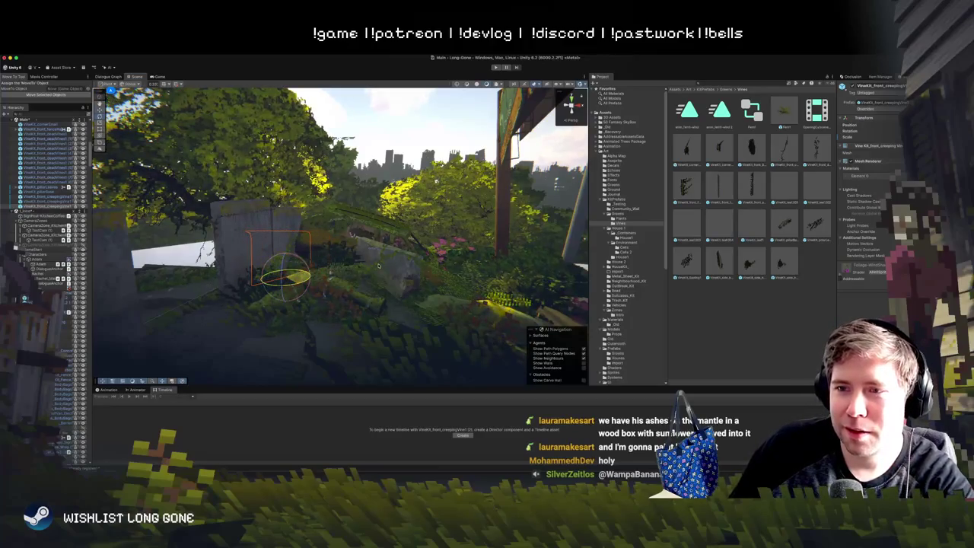
left_click_drag(365, 270, 267, 280)
key("w")
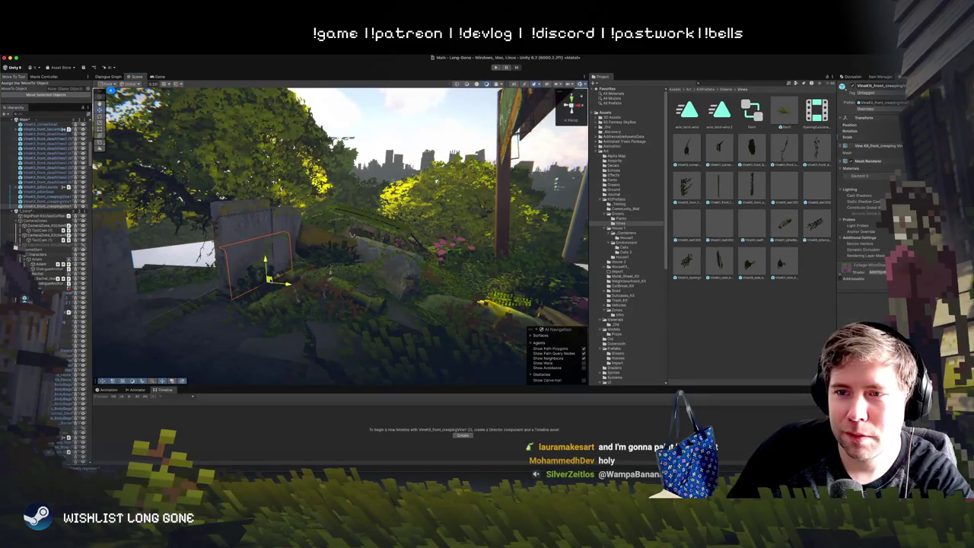
left_click(239, 216)
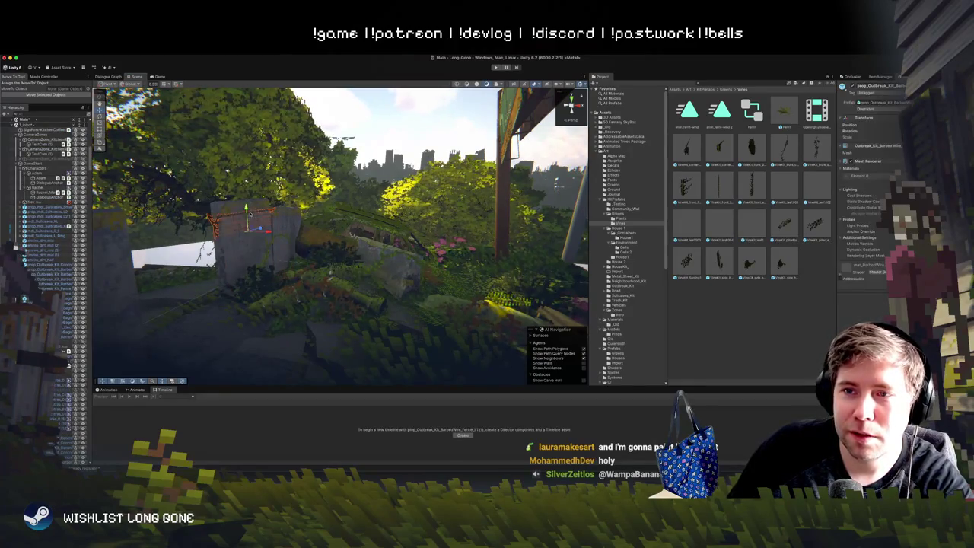
left_click(437, 92)
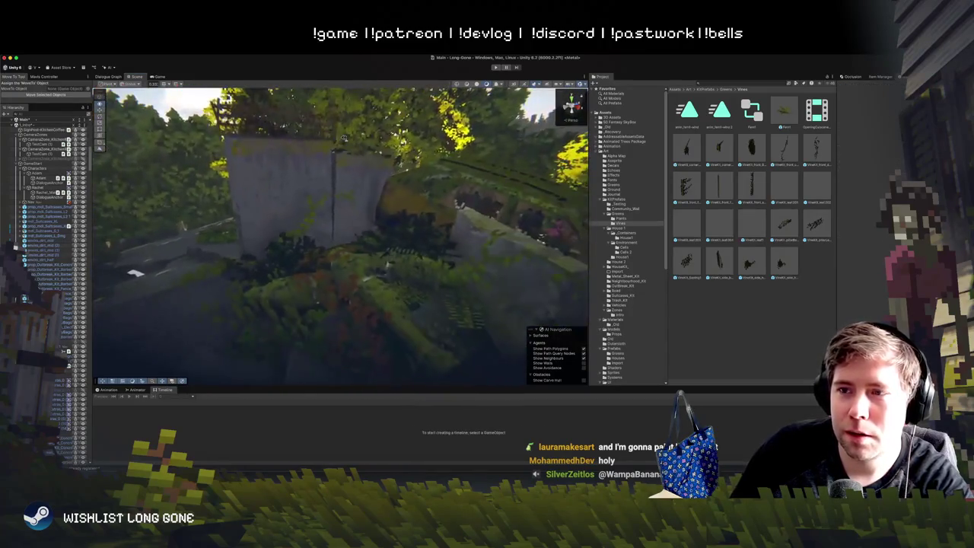
left_click(327, 243)
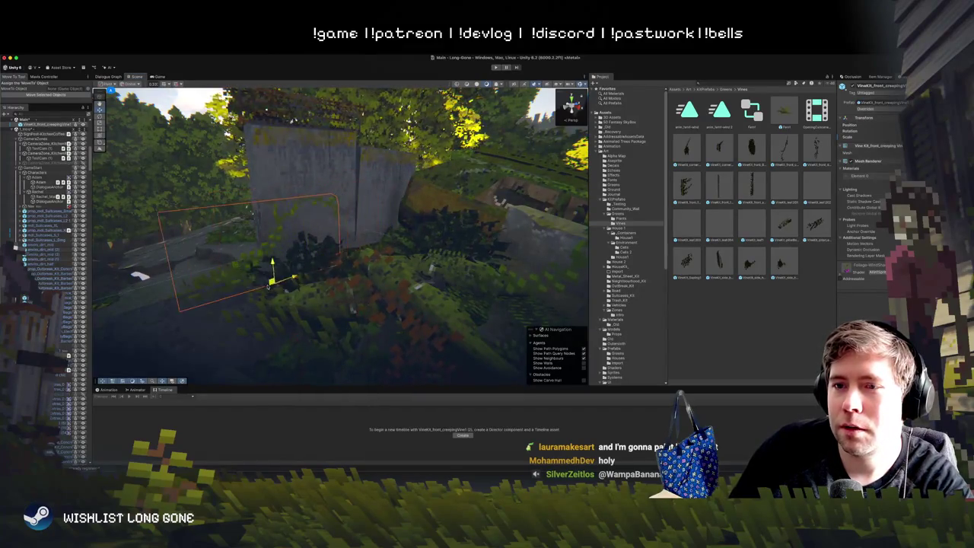
mouse_move(301, 268)
left_mouse_down()
mouse_move(363, 205)
mouse_move(340, 220)
mouse_move(324, 198)
left_mouse_up()
left_click(371, 200)
key("ctrl+z")
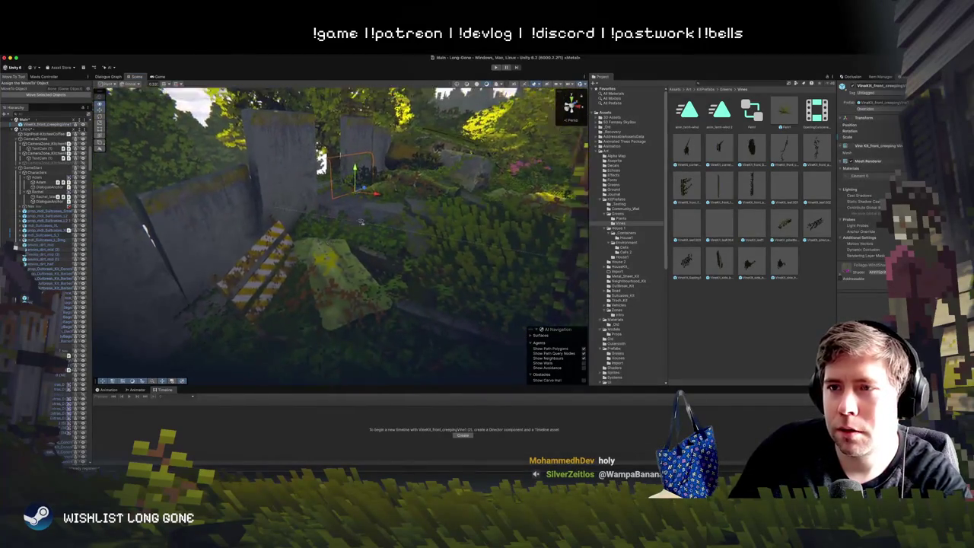
key("f")
mouse_move(340, 110)
left_mouse_down()
mouse_move(417, 187)
mouse_move(355, 201)
mouse_move(371, 211)
mouse_move(356, 293)
left_mouse_up()
left_click(356, 292)
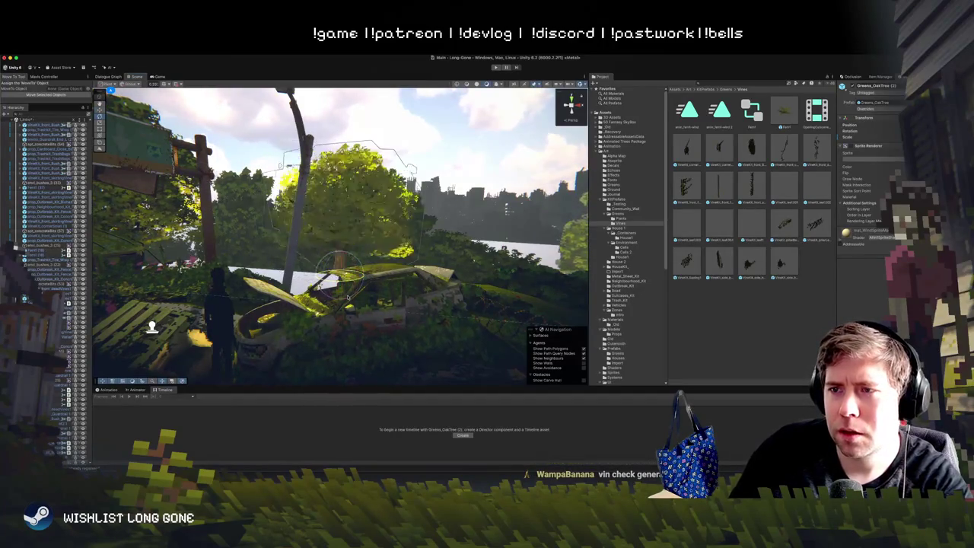
Step: Move the oak tree to a new spot near the road sign, then switch to the Discord window
mouse_move(356, 293)
left_mouse_down()
mouse_move(388, 246)
mouse_move(454, 257)
left_mouse_up()
left_click(454, 257)
key("w")
left_click_drag(414, 374, 333, 318)
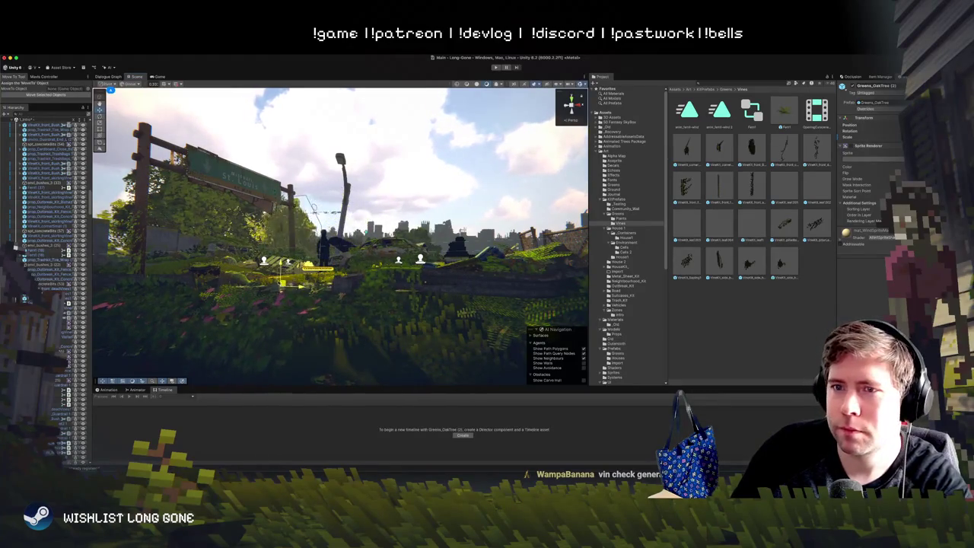
key("ctrl+p")
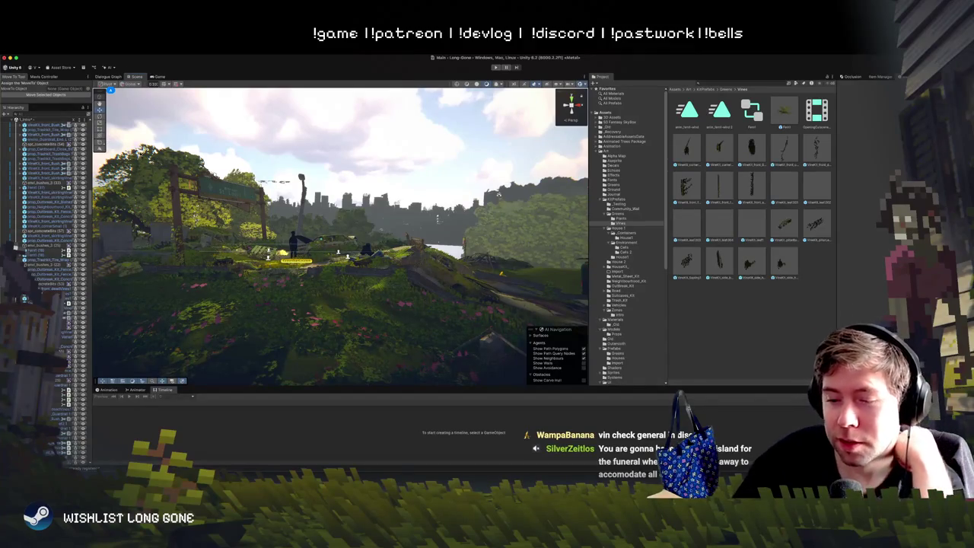
key("super+Tab")
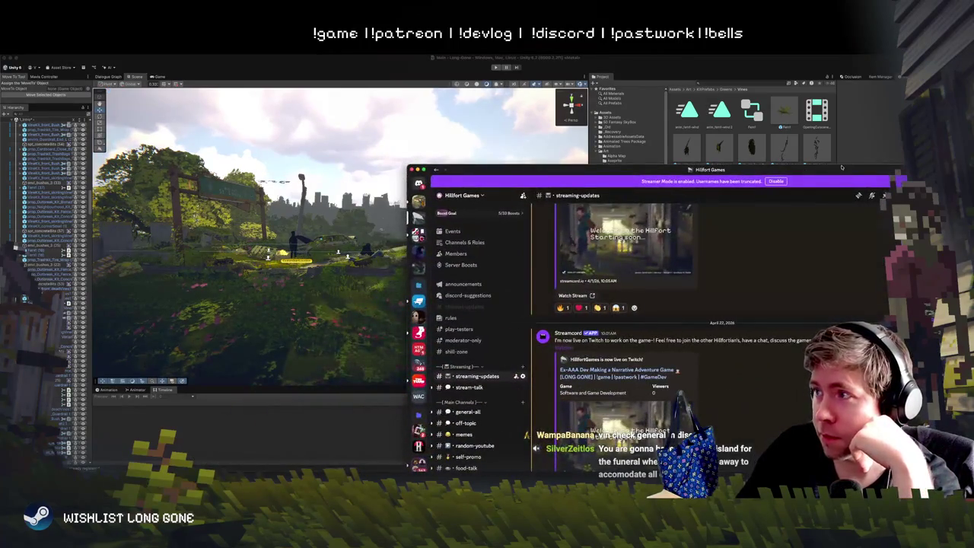
Step: Switch from Discord back to the Unity Editor's overgrown scene
key("super+Tab")
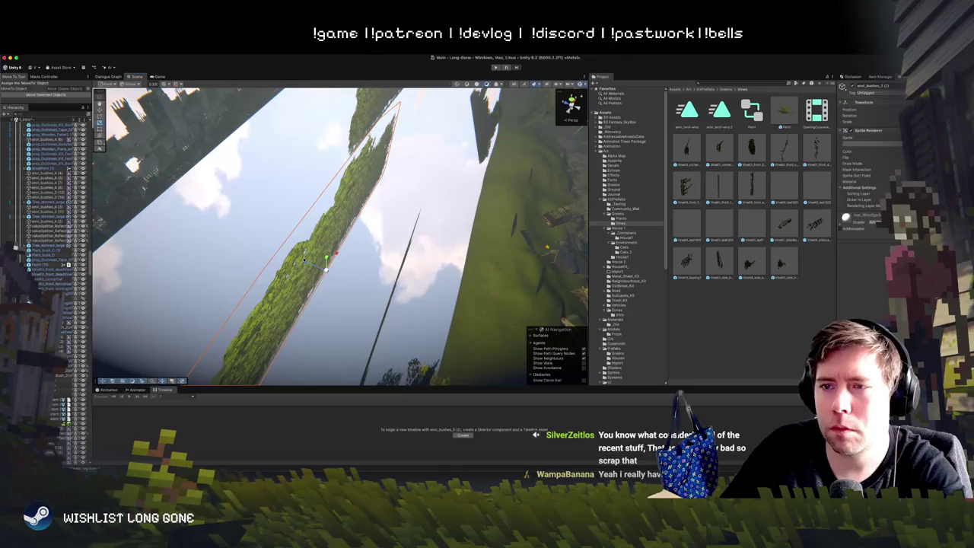
Step: Inspect several bushes, including misc_bushes_9 (1), envi_bushes_5 (2) and the hedge near the car
left_click(425, 276)
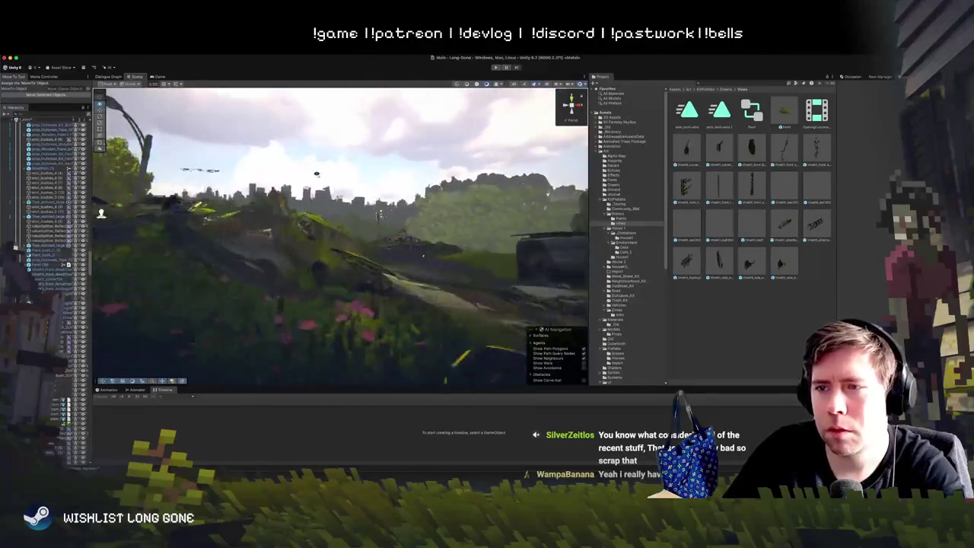
left_click(367, 227)
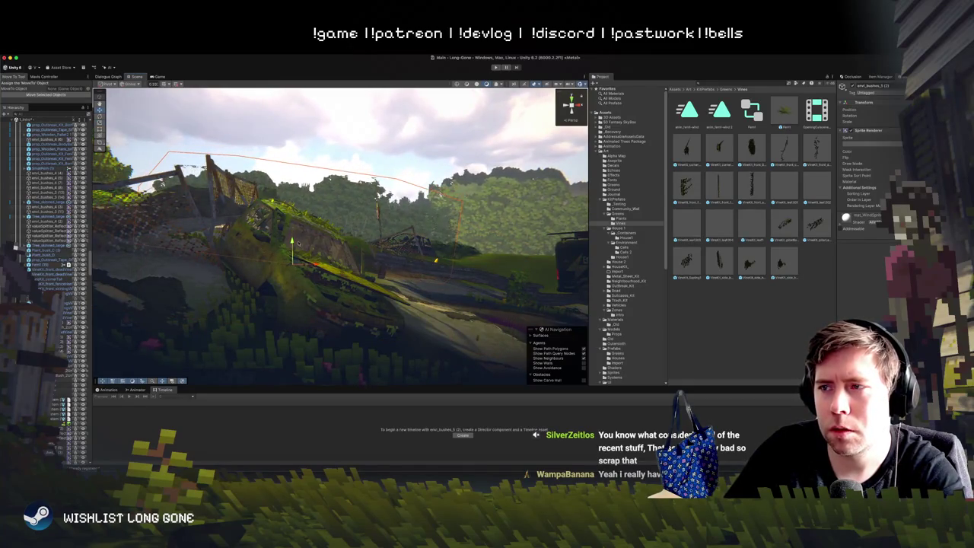
left_click(385, 107)
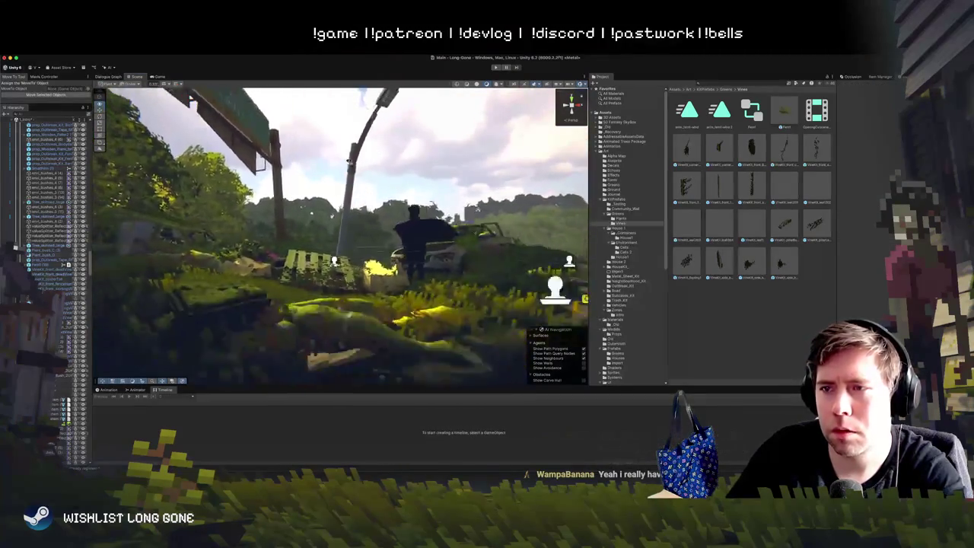
left_click(370, 235)
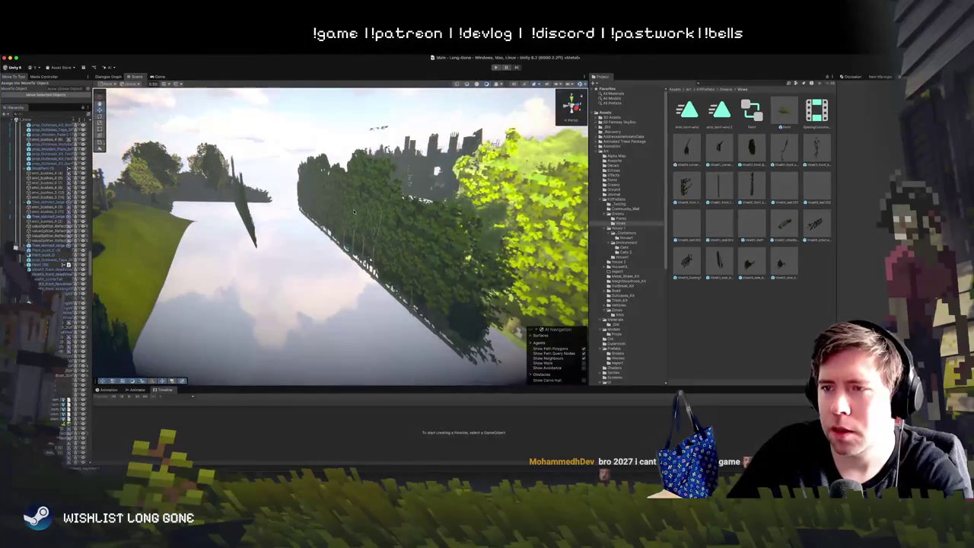
left_click(354, 212)
left_click(354, 274)
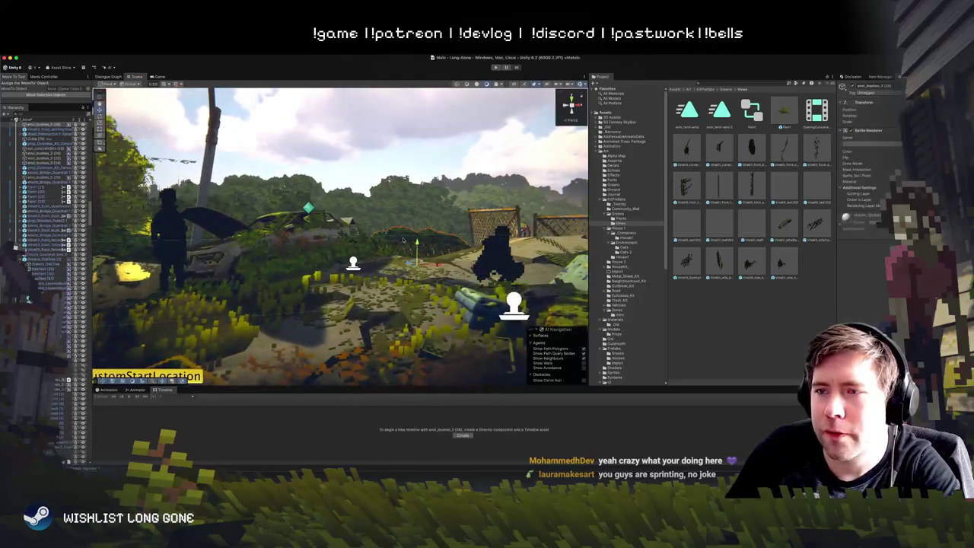
left_click(380, 312)
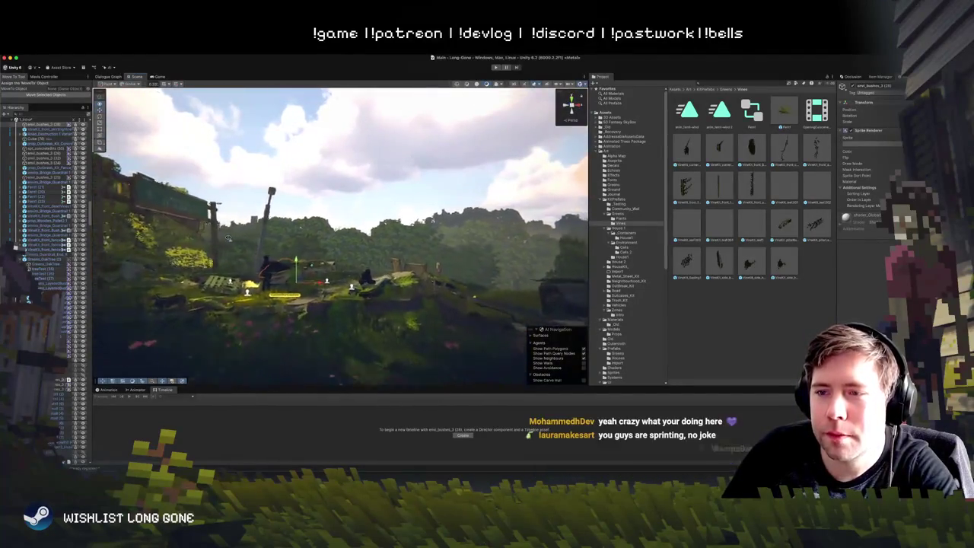
left_click(229, 249)
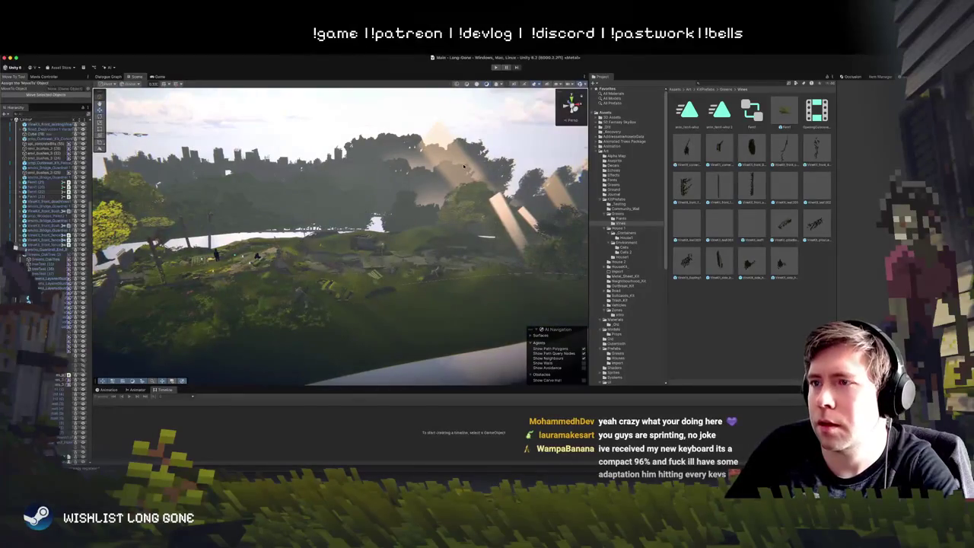
left_click(463, 166)
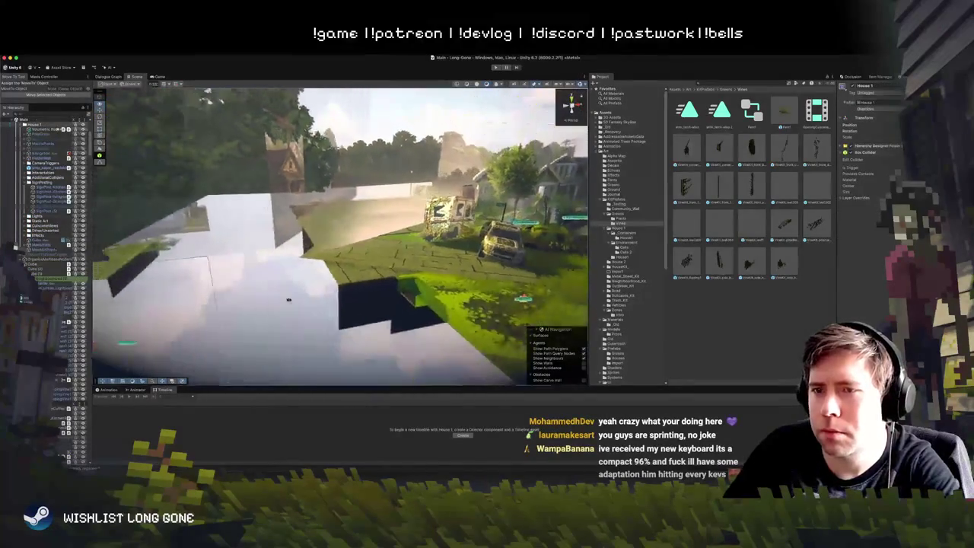
Step: Frame the large VaseSplitter sprite object and move it down and to the left
left_click(405, 239)
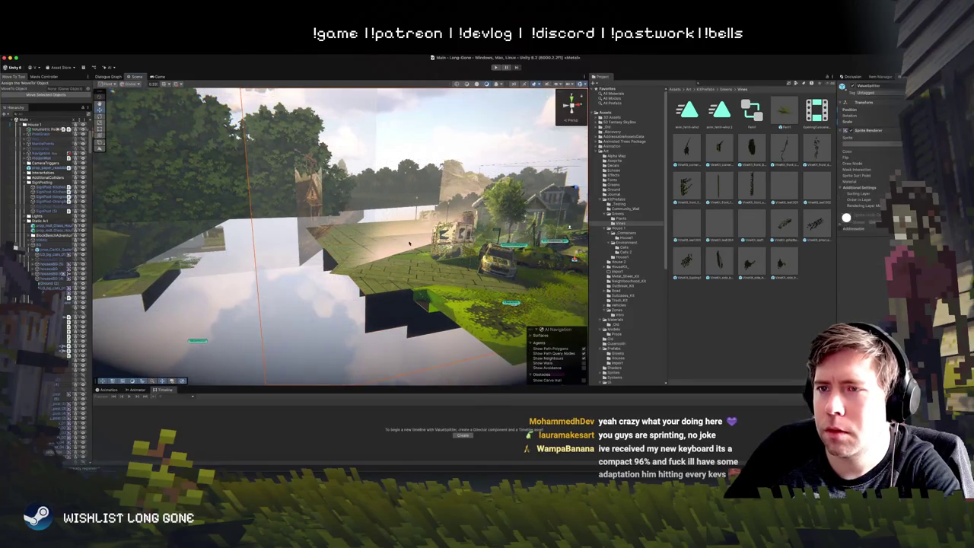
key("f")
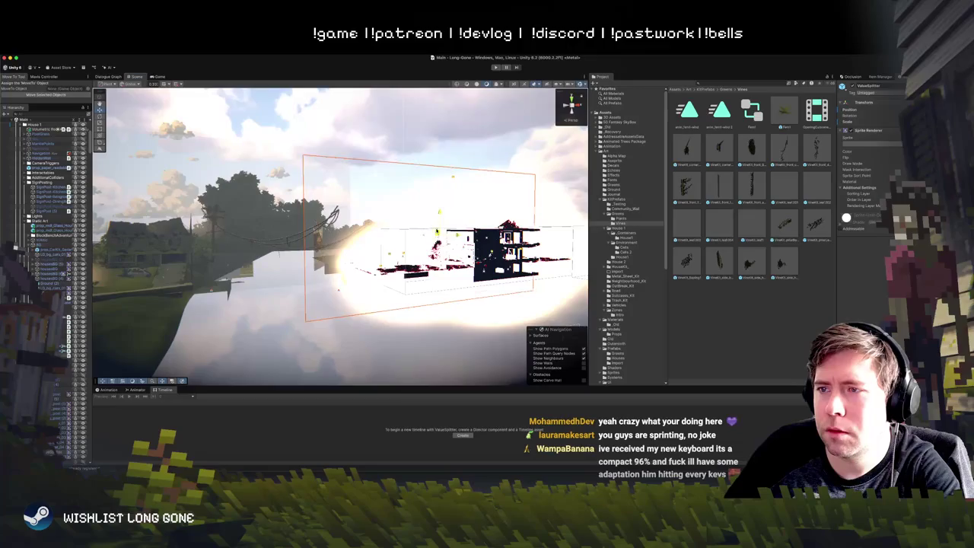
left_click_drag(337, 289, 407, 275)
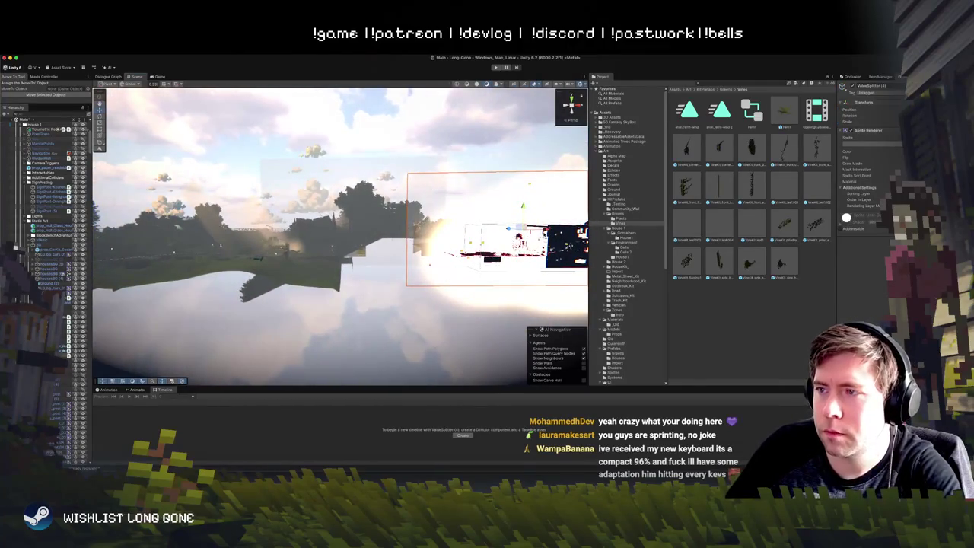
key("f")
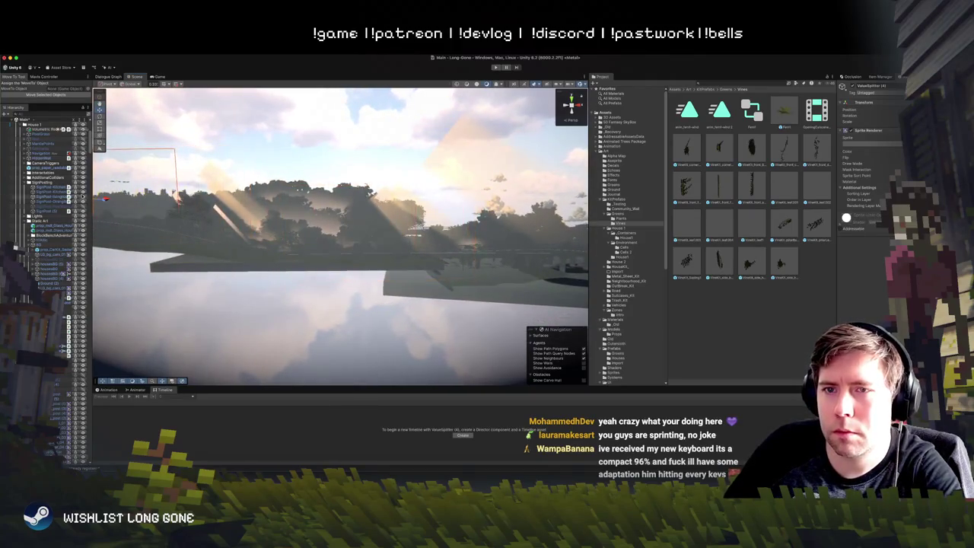
scroll(261, 199, "down", 5)
scroll(213, 231, "down", 5)
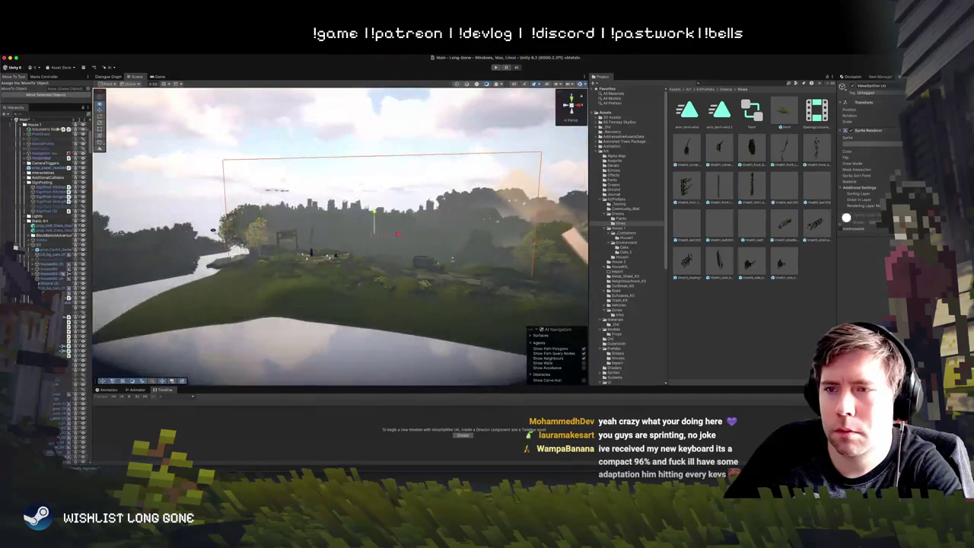
left_click_drag(343, 230, 338, 248)
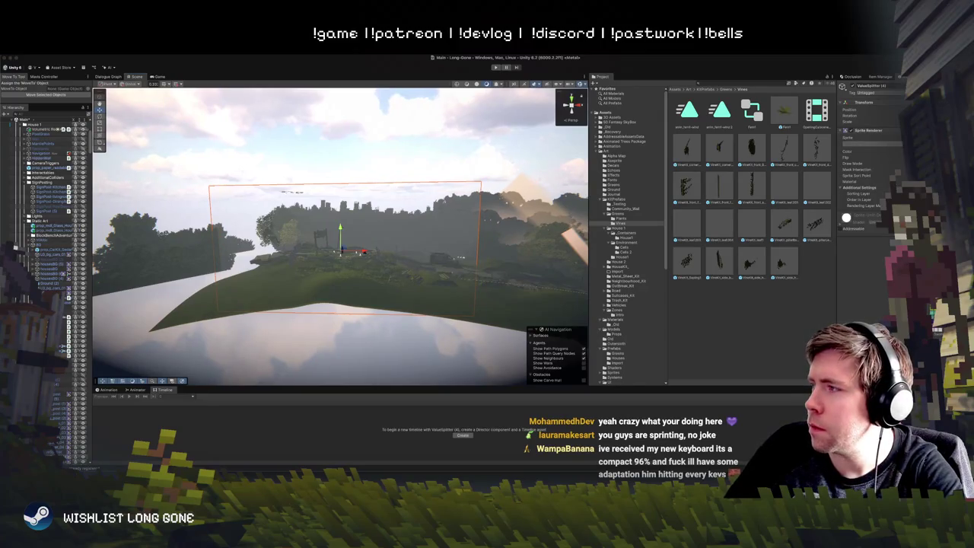
Step: Fly the Scene camera back toward the road and reselect VaseSplitter (4)
left_click(381, 152)
mouse_move(380, 152)
left_mouse_down()
mouse_move(393, 154)
mouse_move(408, 117)
mouse_move(405, 139)
mouse_move(398, 135)
left_mouse_up()
left_click(702, 211)
left_click_drag(463, 152, 458, 175)
left_click(458, 175)
key("ctrl+z")
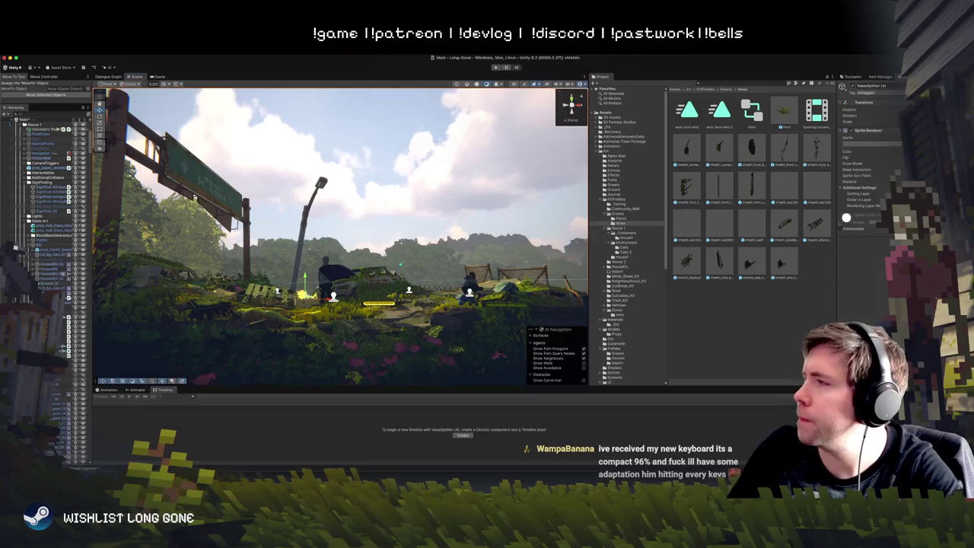
Step: Assign the white round sprite to VaseSplitter (4)'s Sprite Renderer, searching the picker for 'no'
left_click(899, 138)
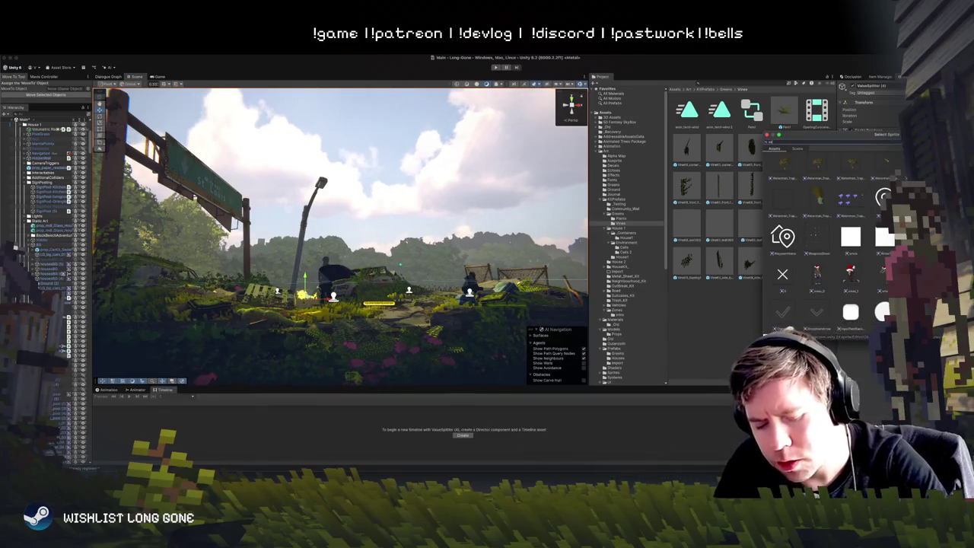
type("no")
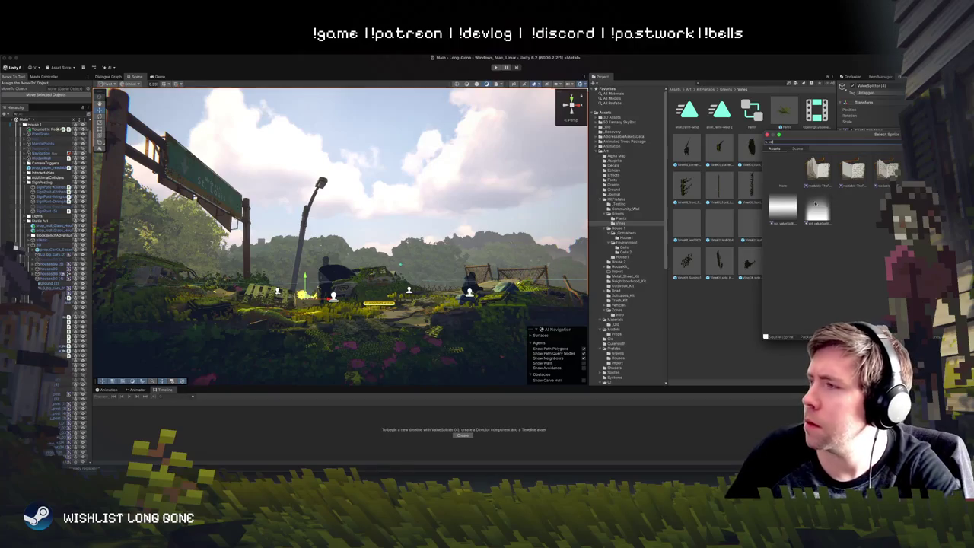
double_click(816, 205)
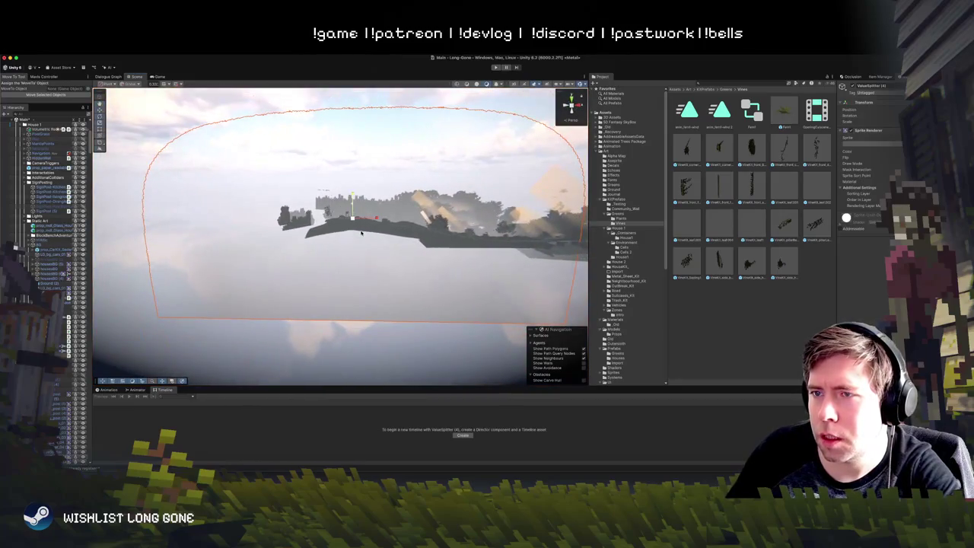
Step: Inspect a small terrain object and one on the hillside, then deselect them
left_click(324, 218)
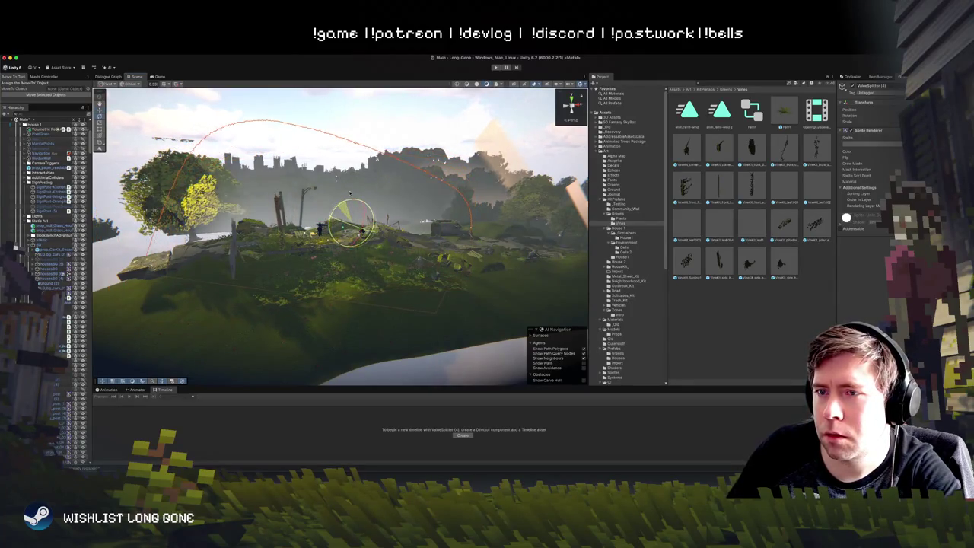
left_click(356, 164)
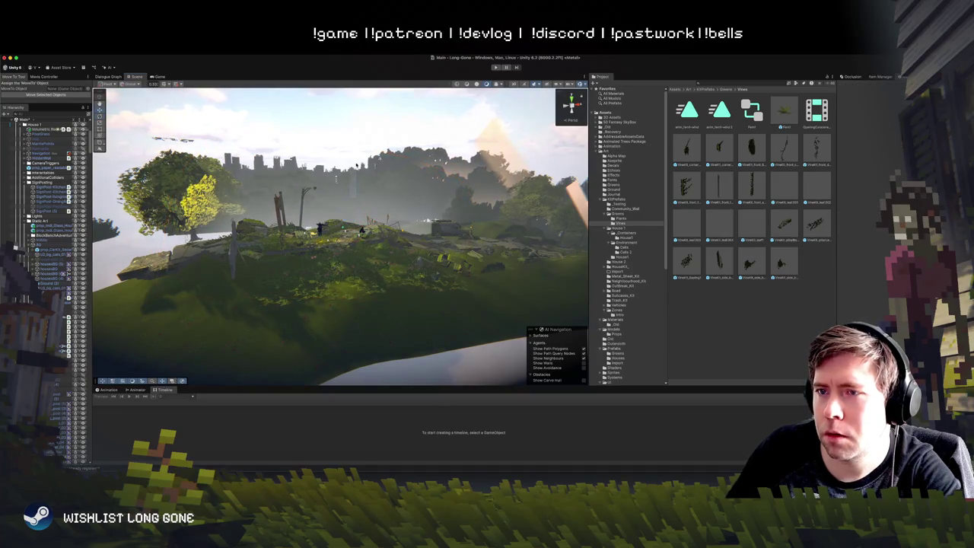
left_click(354, 181)
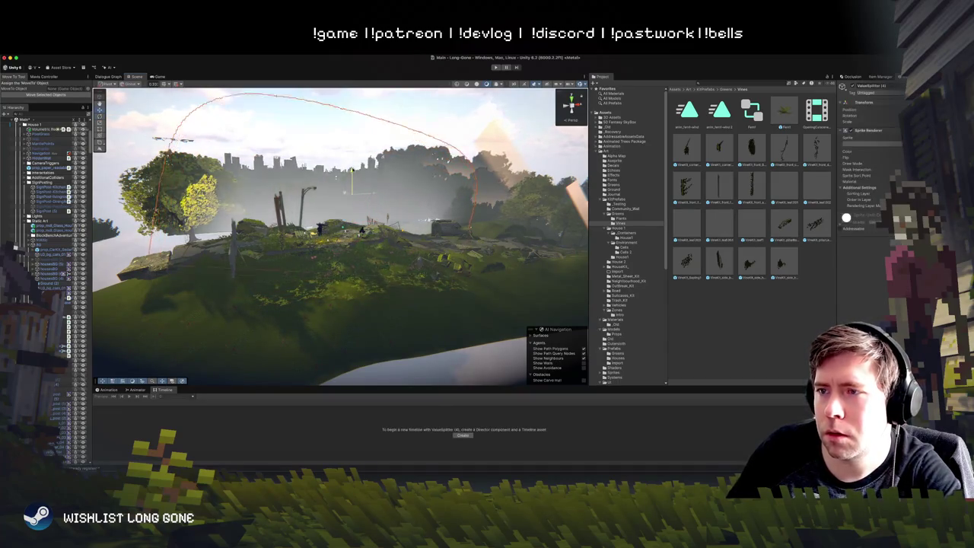
left_click(348, 187)
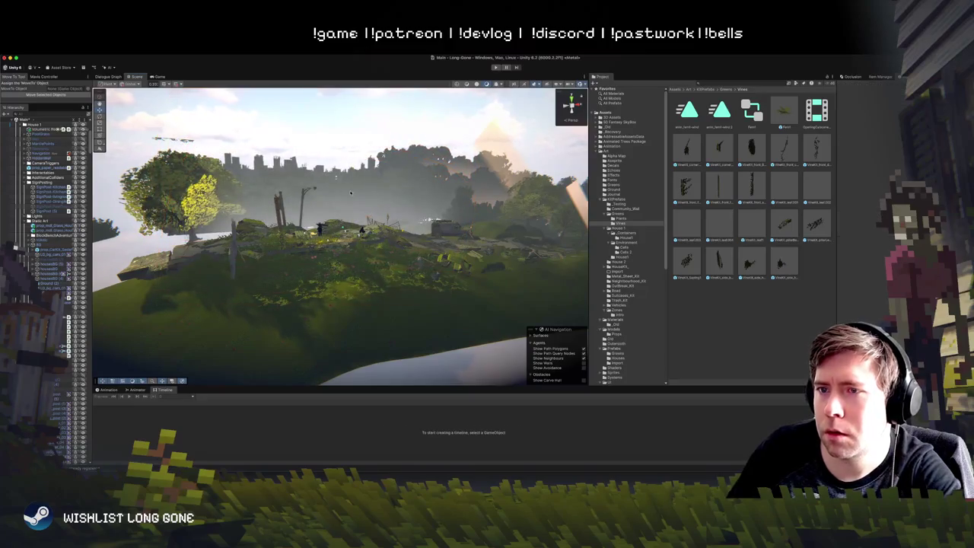
scroll(348, 187, "up", 3)
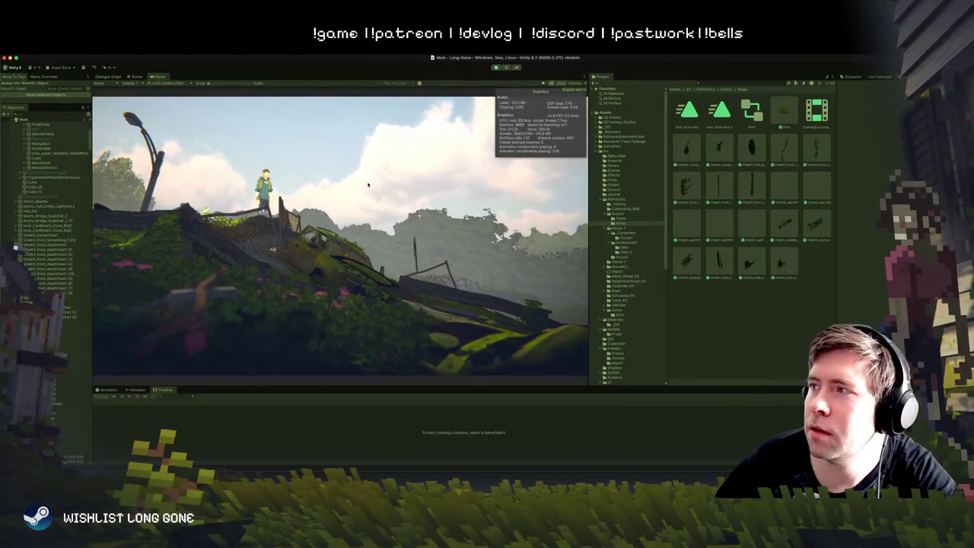
Step: Inspect an object near the road in the Scene view mid-playtest, then return to the Game view
left_click(137, 77)
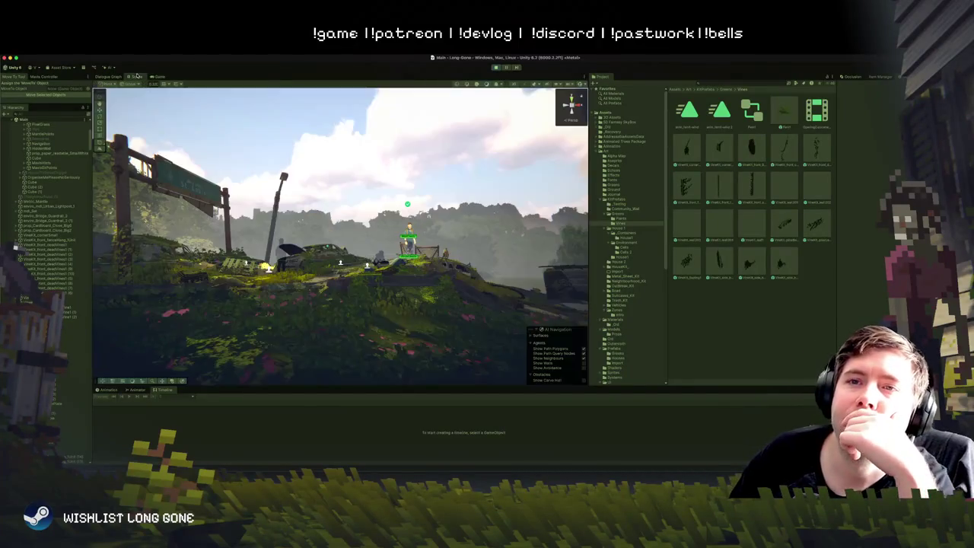
left_click(544, 203)
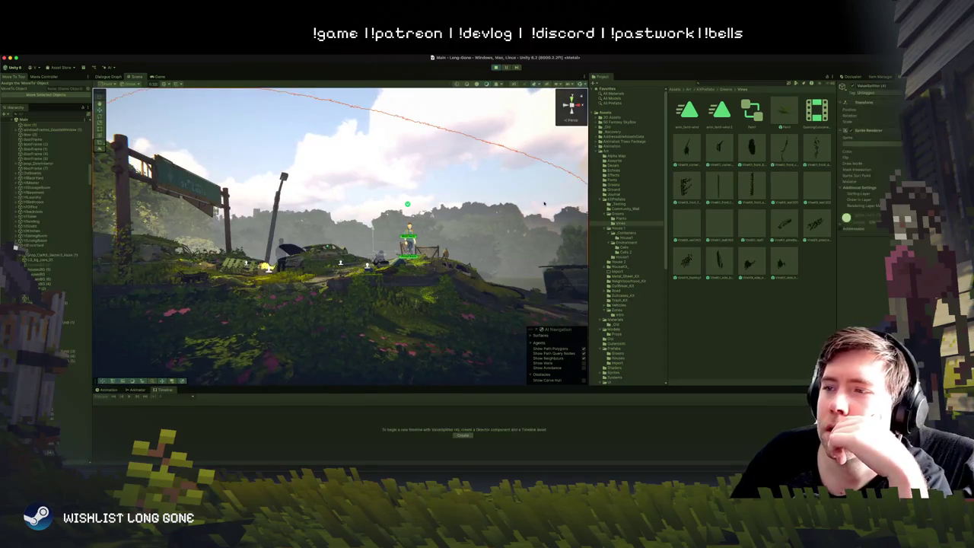
left_click(159, 77)
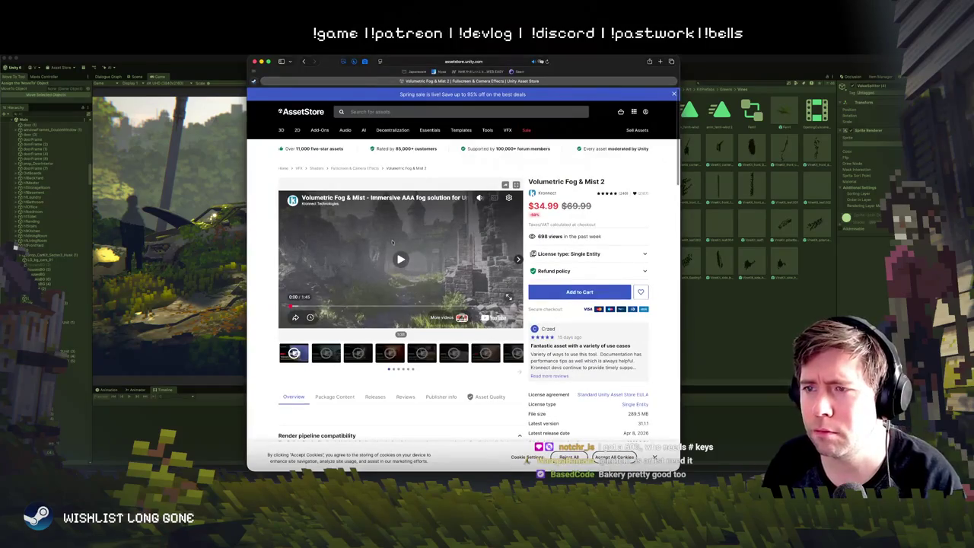
Step: Watch the Volumetric Fog & Mist 2 showcase videos (God Rays, Point Light, Scattering), then hide the store window
left_click(451, 251)
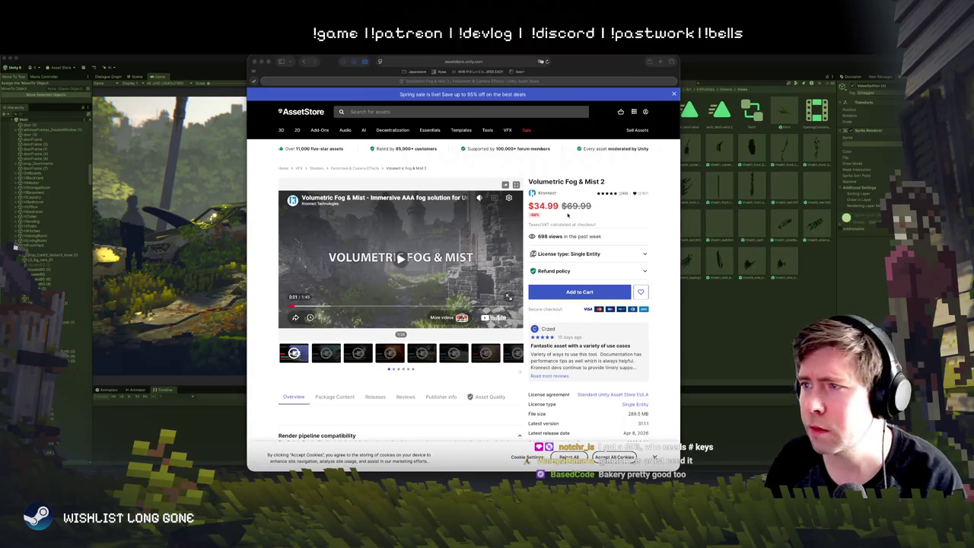
left_click(479, 177)
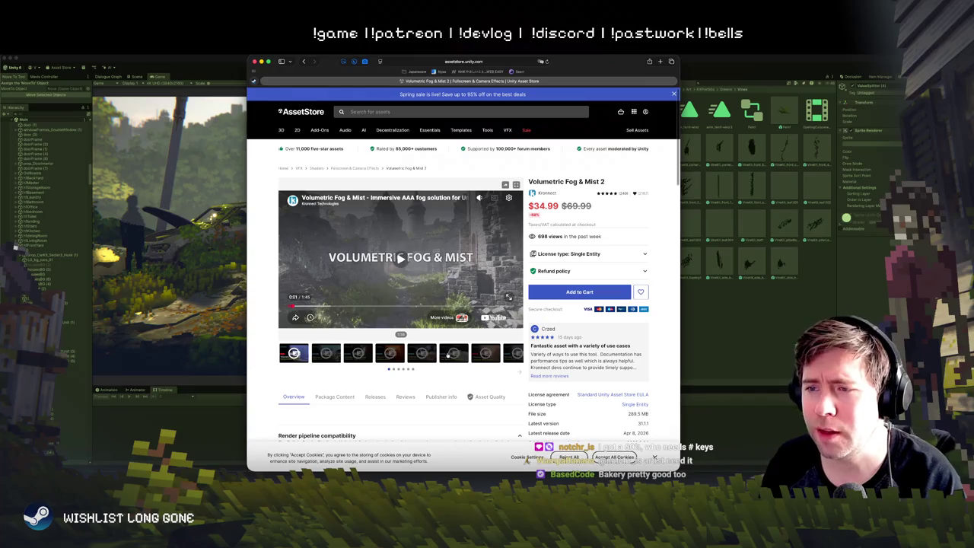
left_click(390, 352)
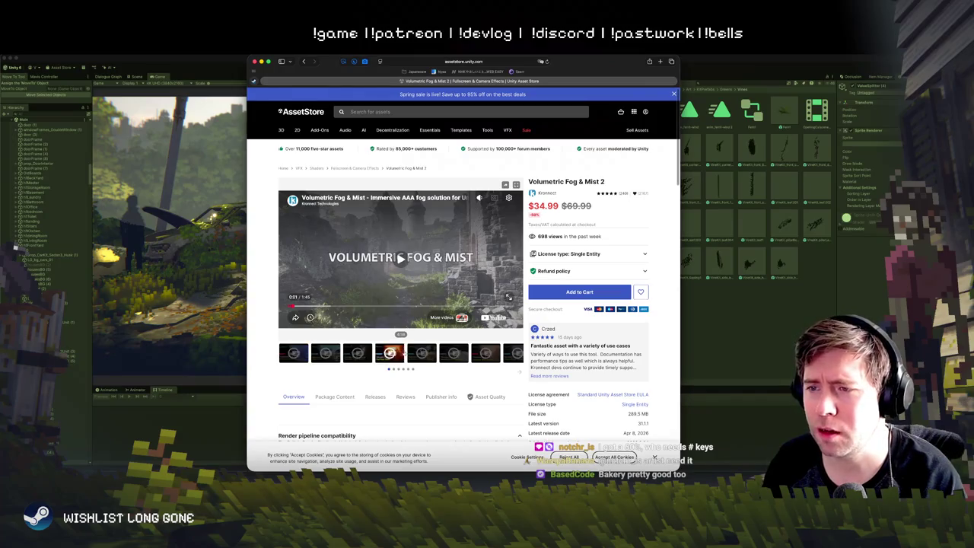
left_click(420, 353)
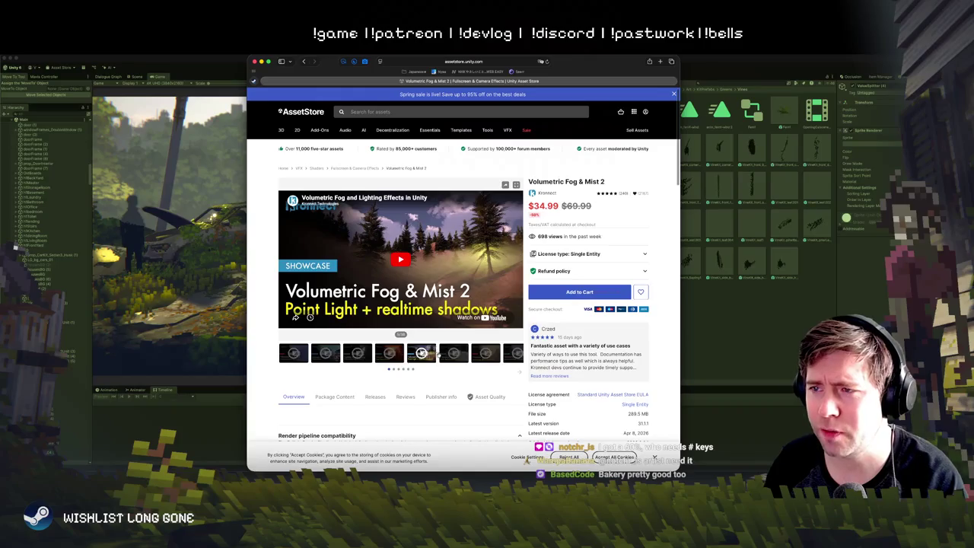
left_click(455, 353)
left_click(485, 353)
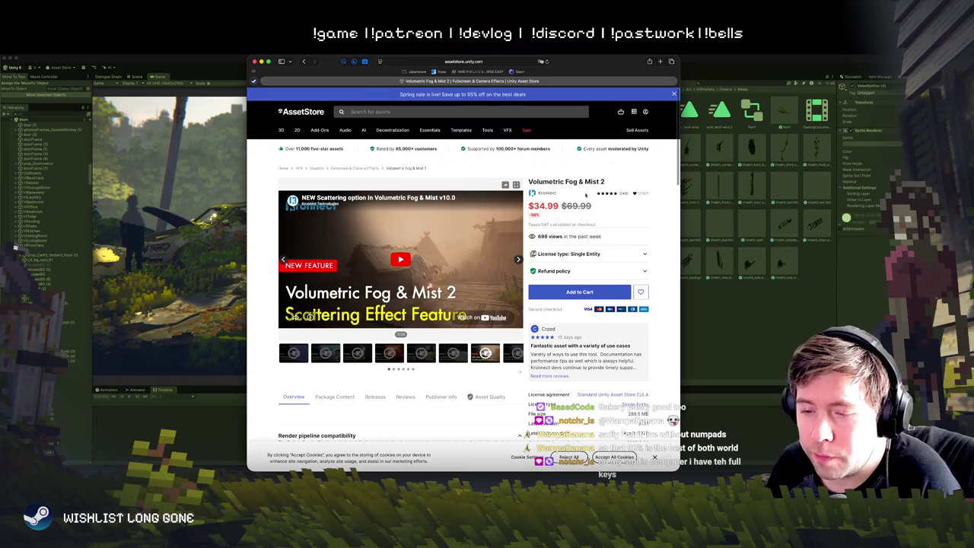
key("super+m")
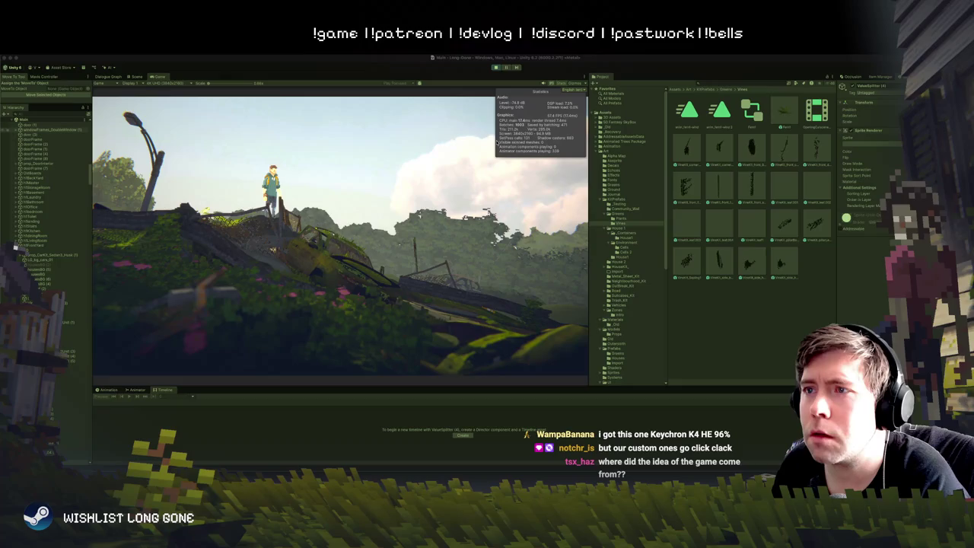
left_click(354, 227)
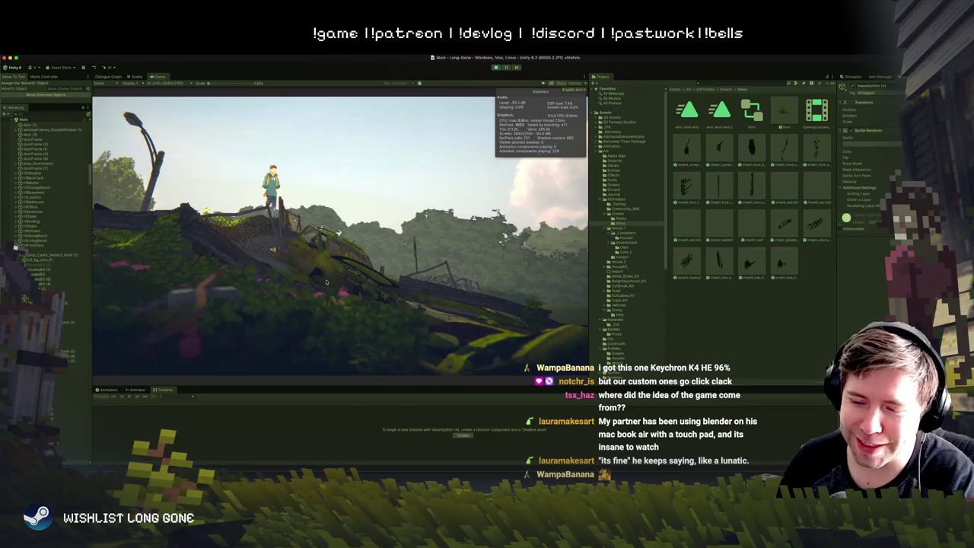
Step: Walk the character left off the ledge and right through the overgrowth toward the parked cars
key("a")
key("d")
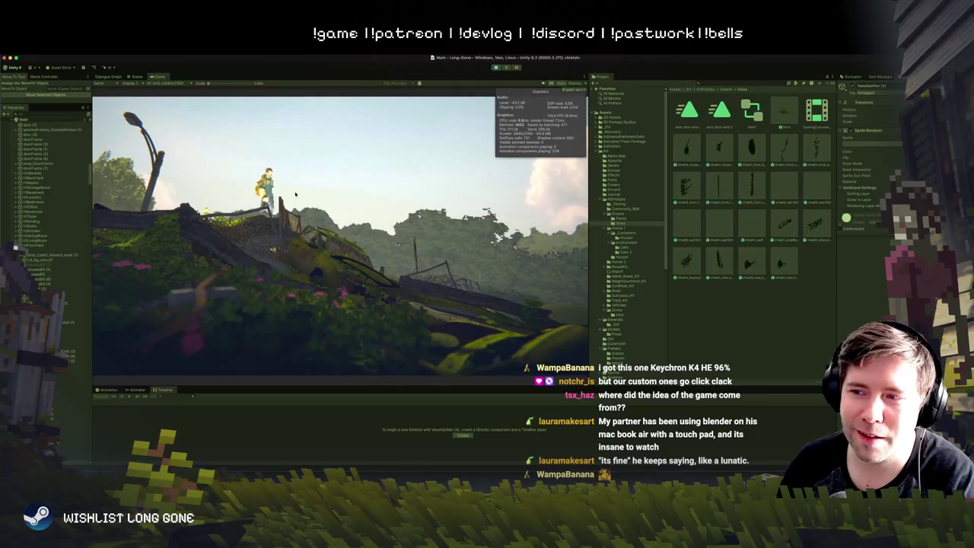
key("a")
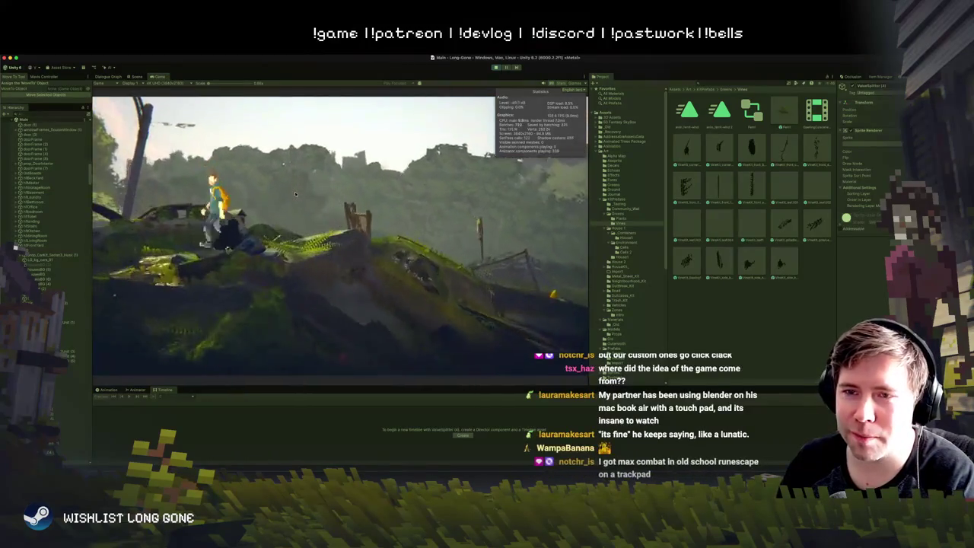
key("a")
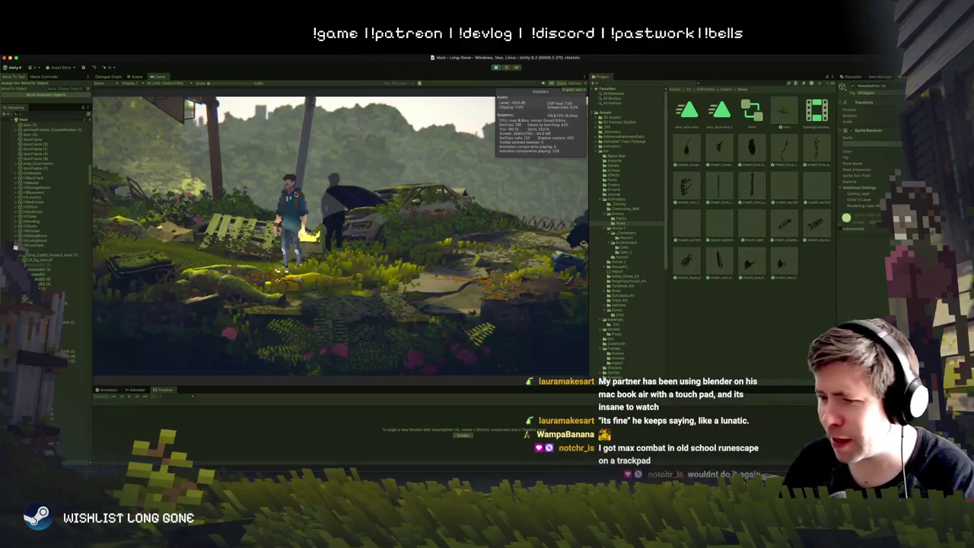
key("d")
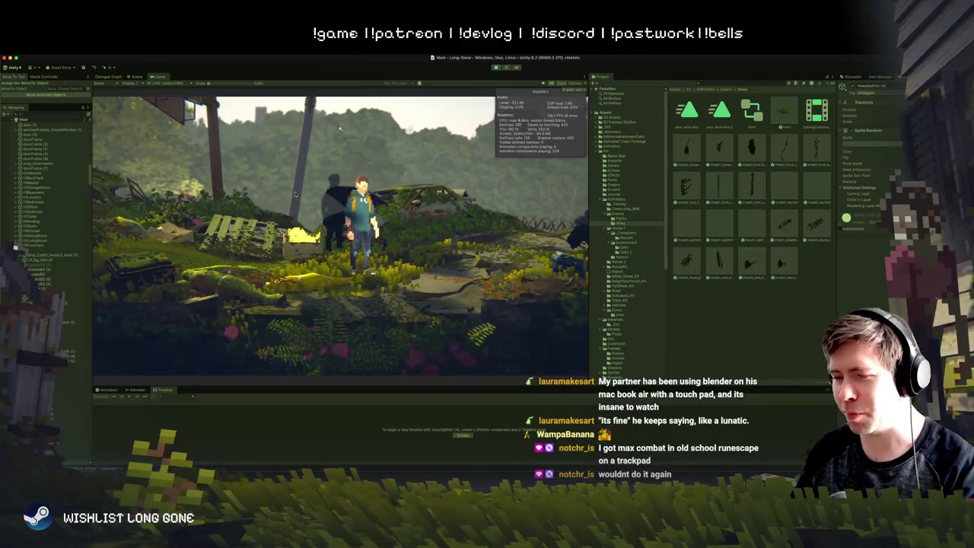
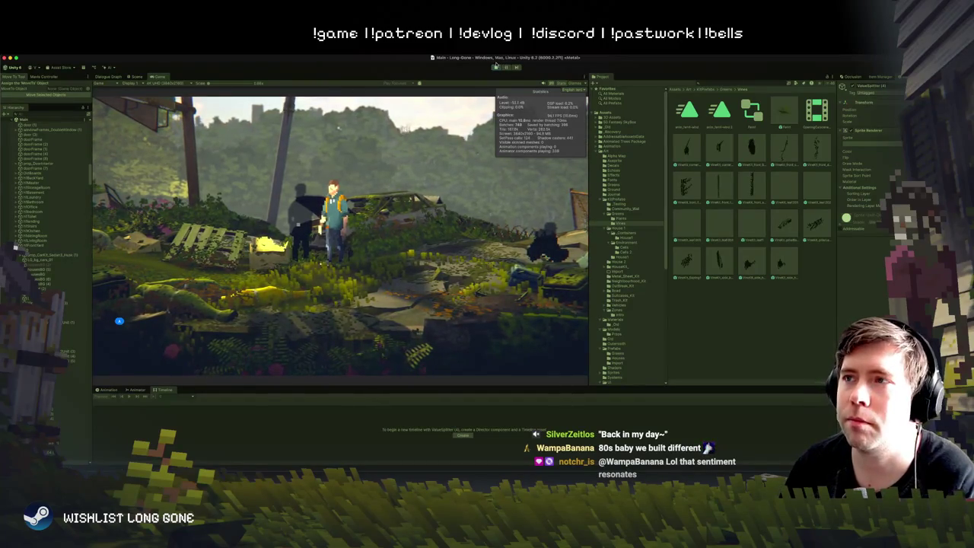
Step: Stop the running game and return to editing the junkyard hillside scene
left_click(495, 66)
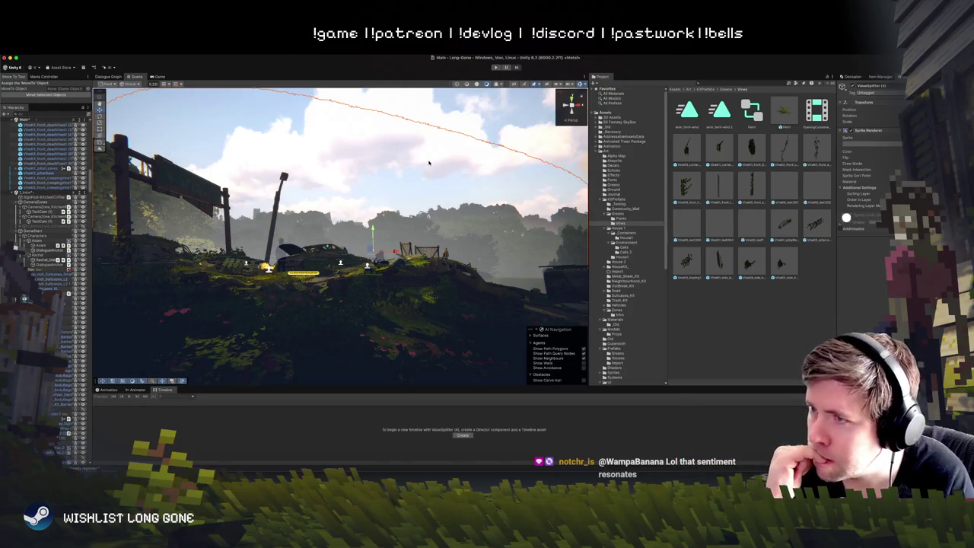
Step: Orbit to a new angle on the hill, select a vine overgrowth, then select LightingManager
left_click(429, 162)
mouse_move(431, 245)
left_mouse_down()
mouse_move(437, 322)
mouse_move(404, 240)
mouse_move(398, 199)
mouse_move(406, 192)
mouse_move(410, 227)
mouse_move(349, 280)
left_mouse_up()
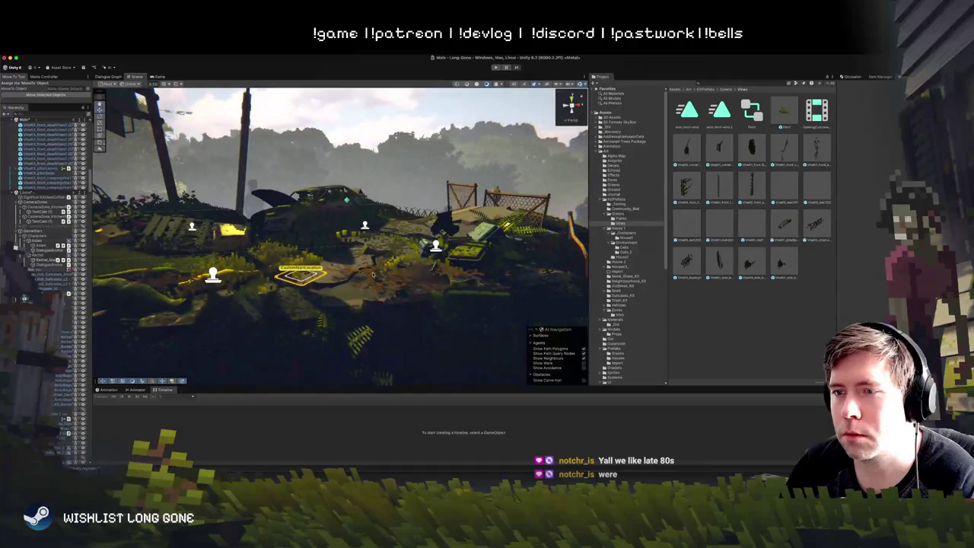
left_click(369, 270)
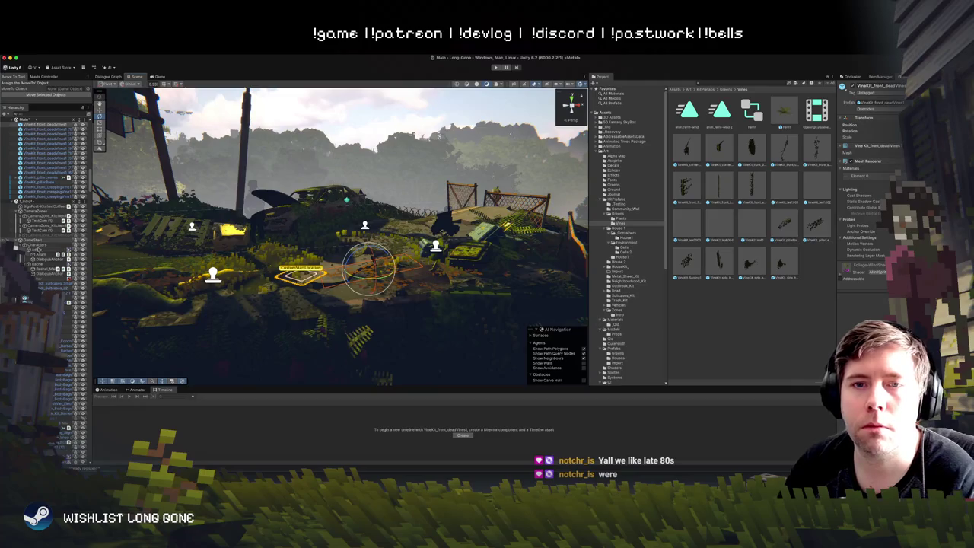
scroll(36, 249, "up", 5)
left_click(35, 146)
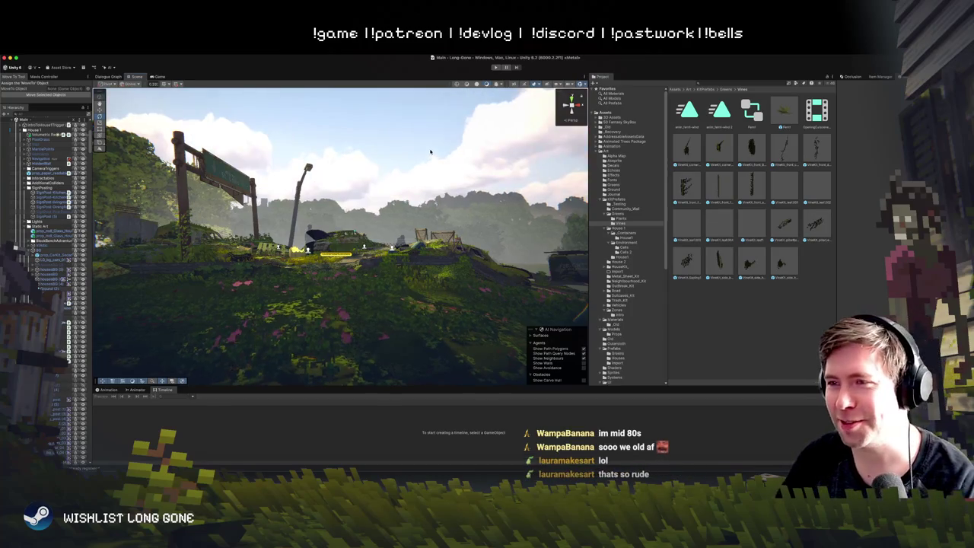
Step: Select ValueSplitter (4), then RoadOvergrowth with the Move tool, then frame another Hierarchy object
left_click(454, 228)
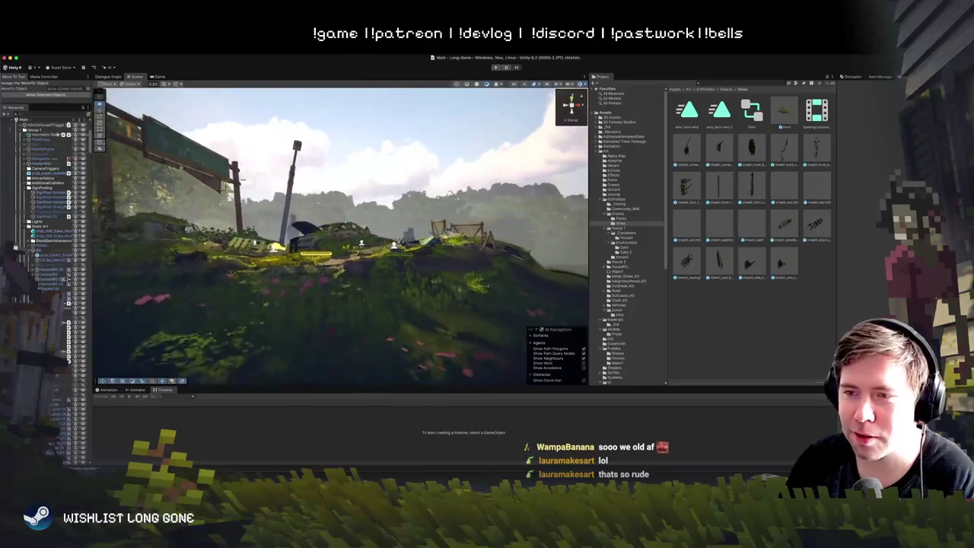
left_click(352, 286)
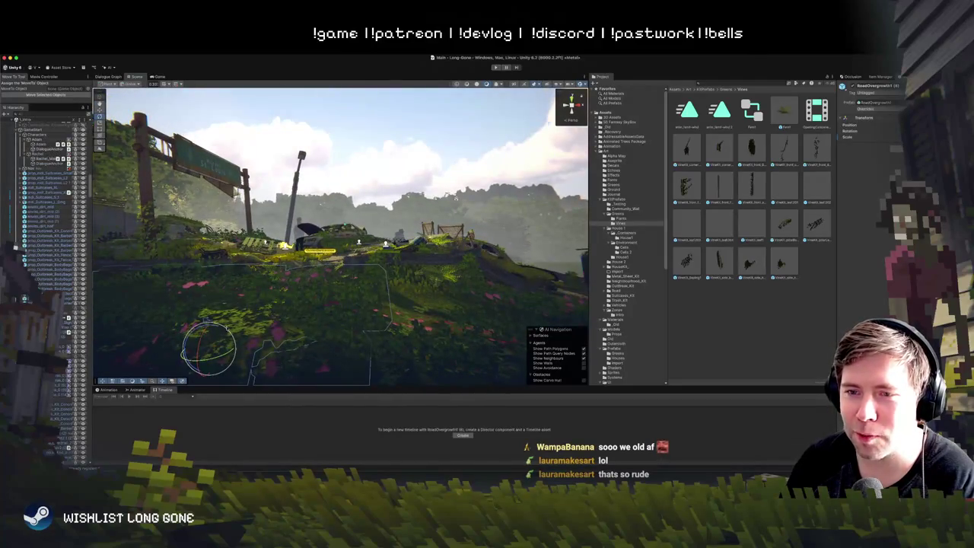
key("w")
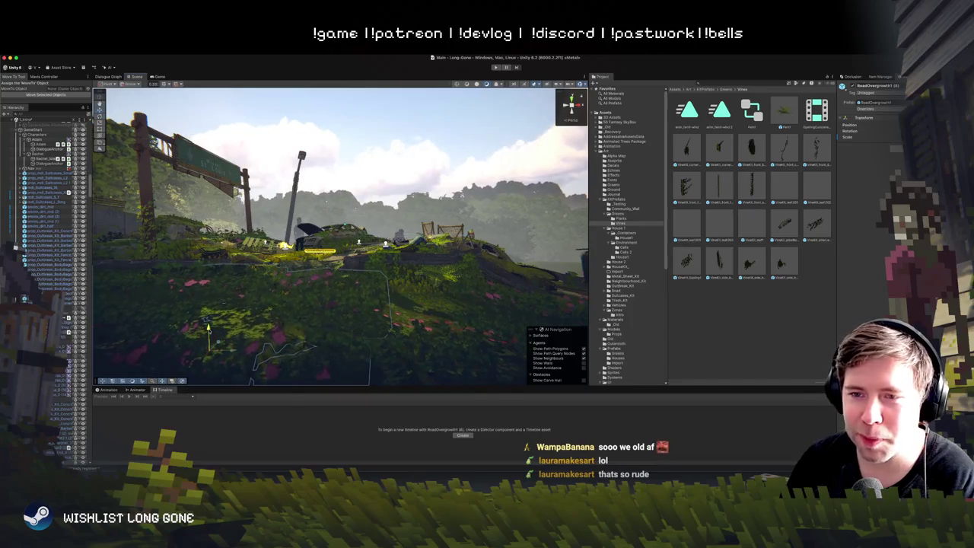
double_click(50, 258)
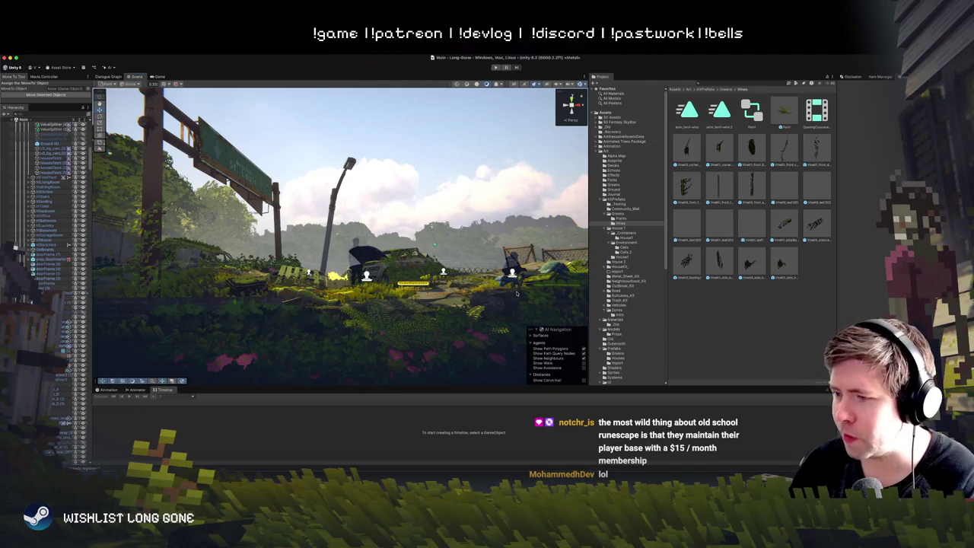
Step: Frame the area by the road sign and select the cardboard box with the Rotate tool
left_click(516, 293)
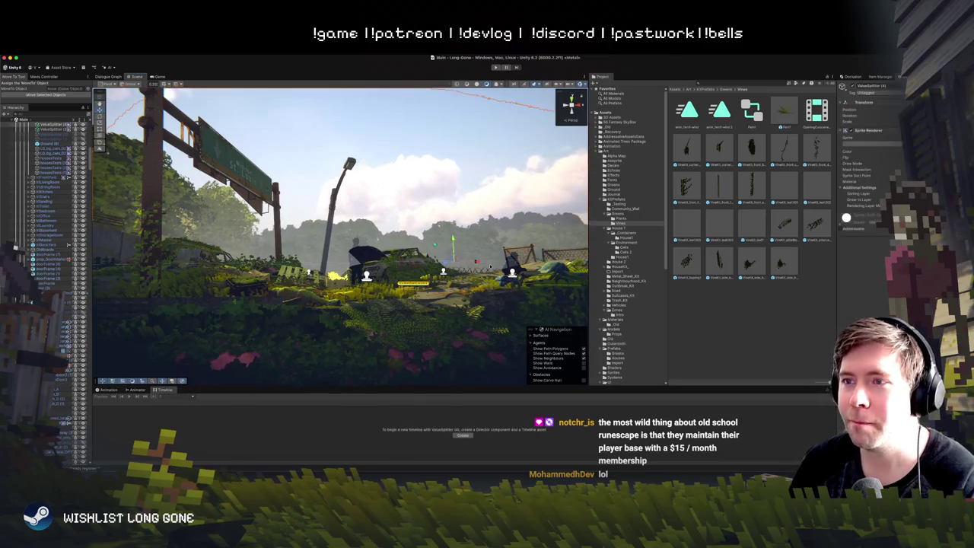
key("f")
left_click(528, 175)
mouse_move(528, 176)
left_mouse_down()
mouse_move(422, 222)
mouse_move(391, 294)
left_mouse_up()
left_click(391, 295)
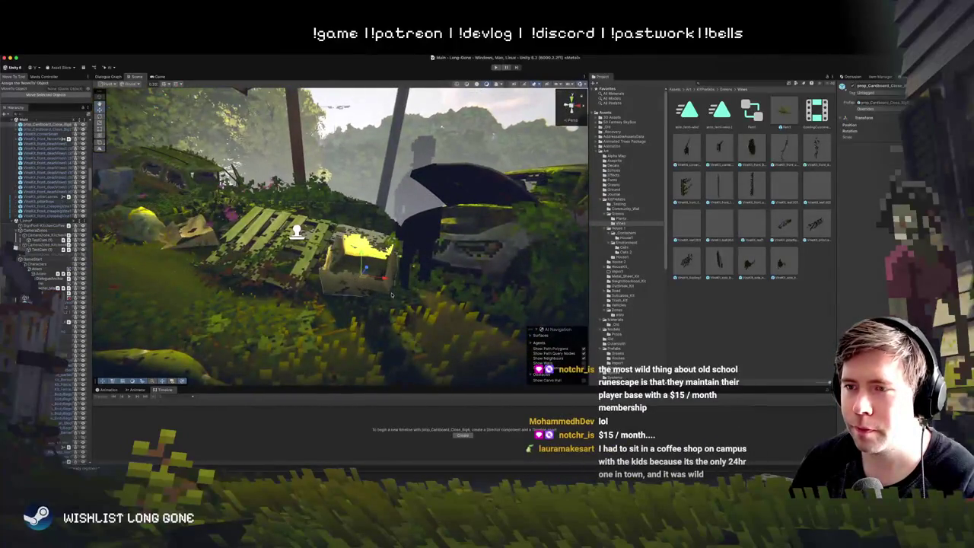
key("e")
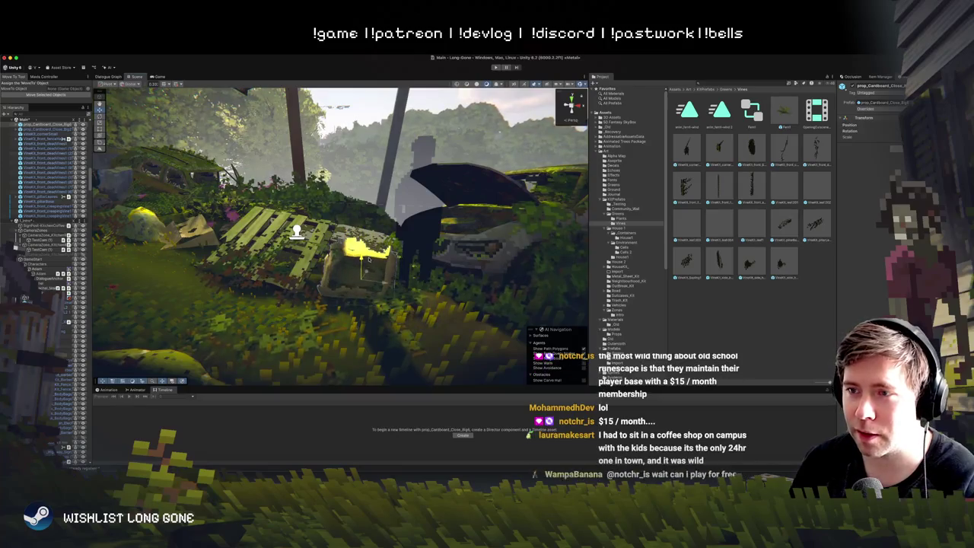
Step: Zoom out, switch to the Move tool and orbit back to a wide hillside view
scroll(368, 258, "down", 10)
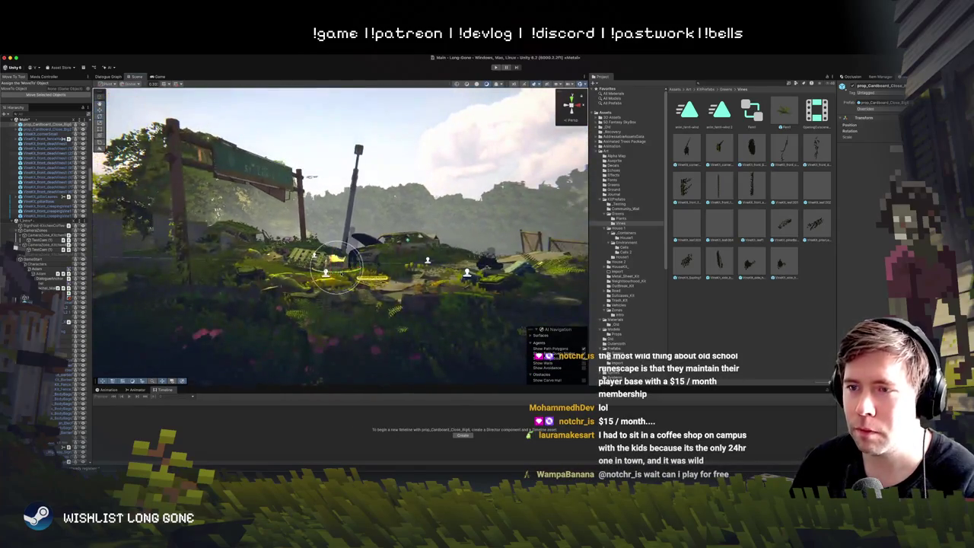
key("w")
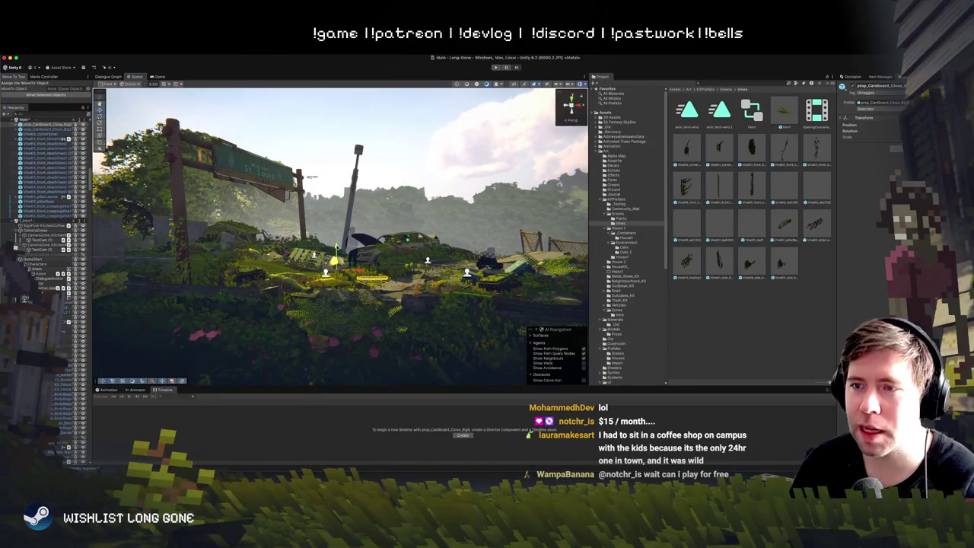
mouse_move(319, 228)
left_mouse_down()
mouse_move(256, 140)
mouse_move(395, 246)
mouse_move(373, 112)
left_mouse_up()
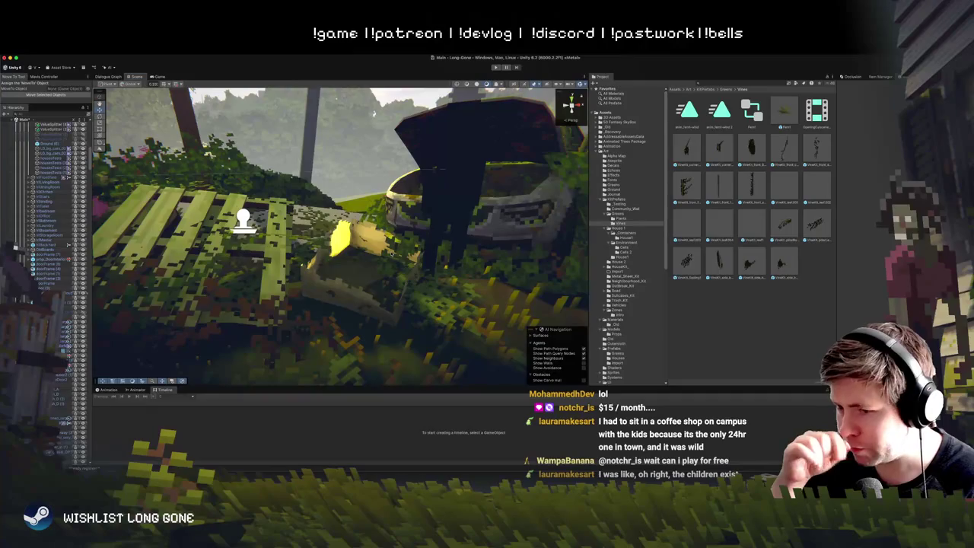
left_click_drag(389, 273, 372, 256)
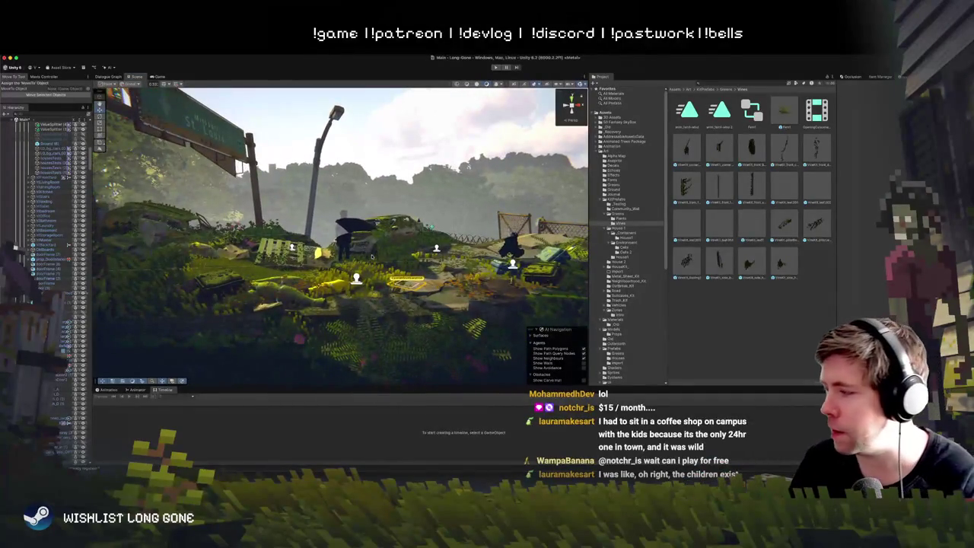